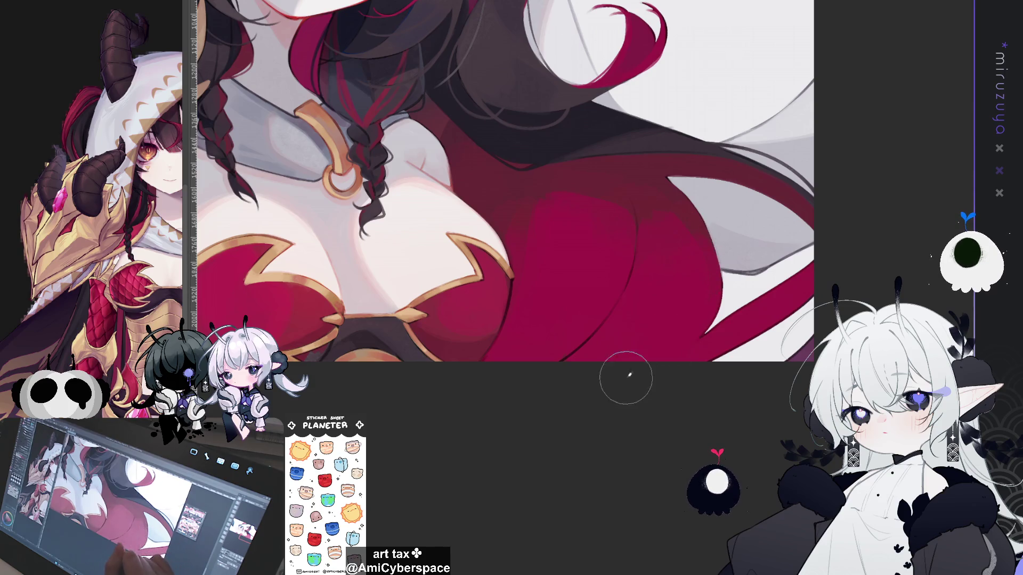
Paint a thin crimson strand into the hair and a dark outline along the white cloth's right edge.
left_click_drag(742, 316, 698, 337)
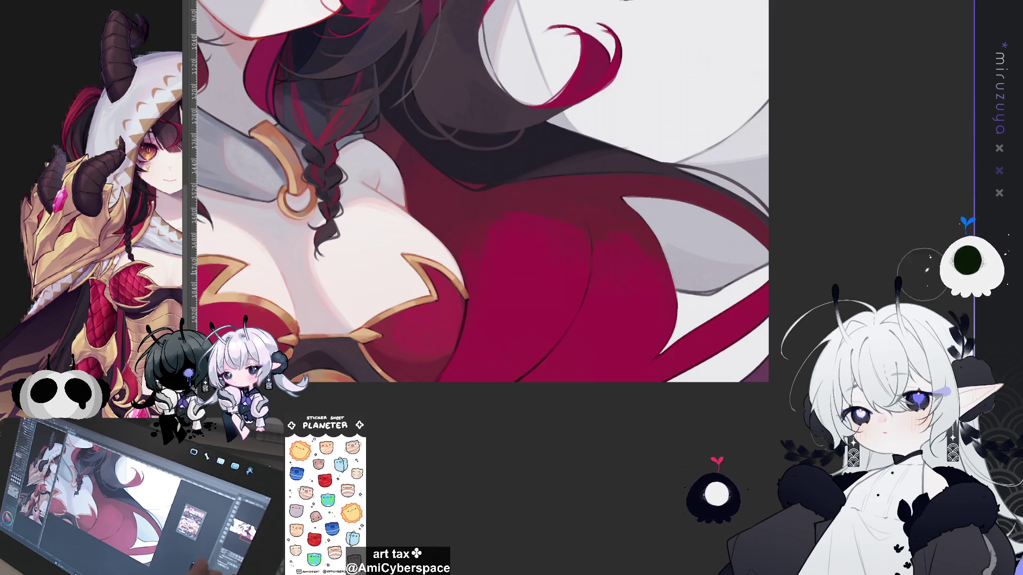
left_click_drag(517, 247, 480, 258)
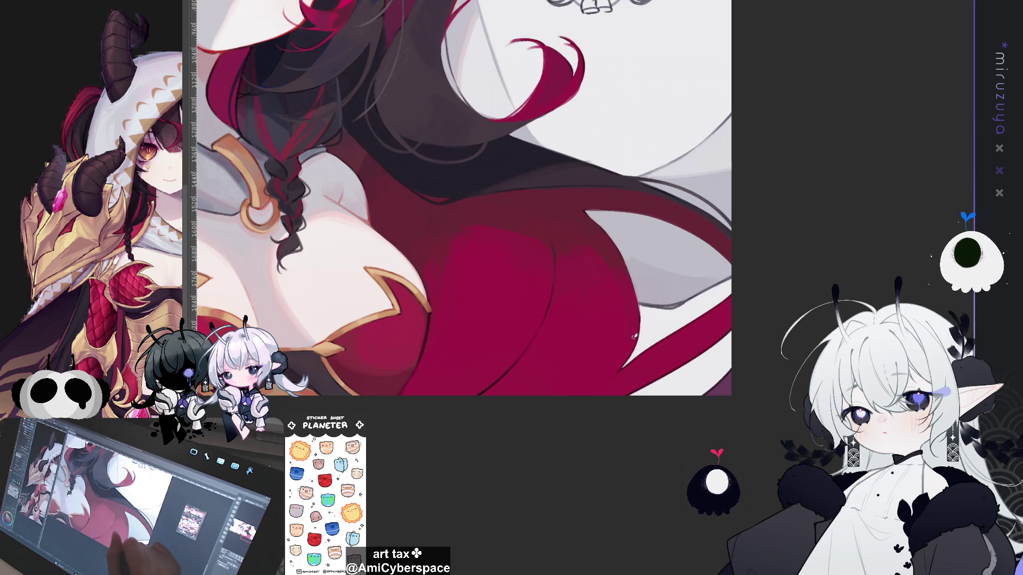
mouse_move(586, 212)
left_mouse_down()
mouse_move(642, 289)
mouse_move(628, 347)
left_mouse_up()
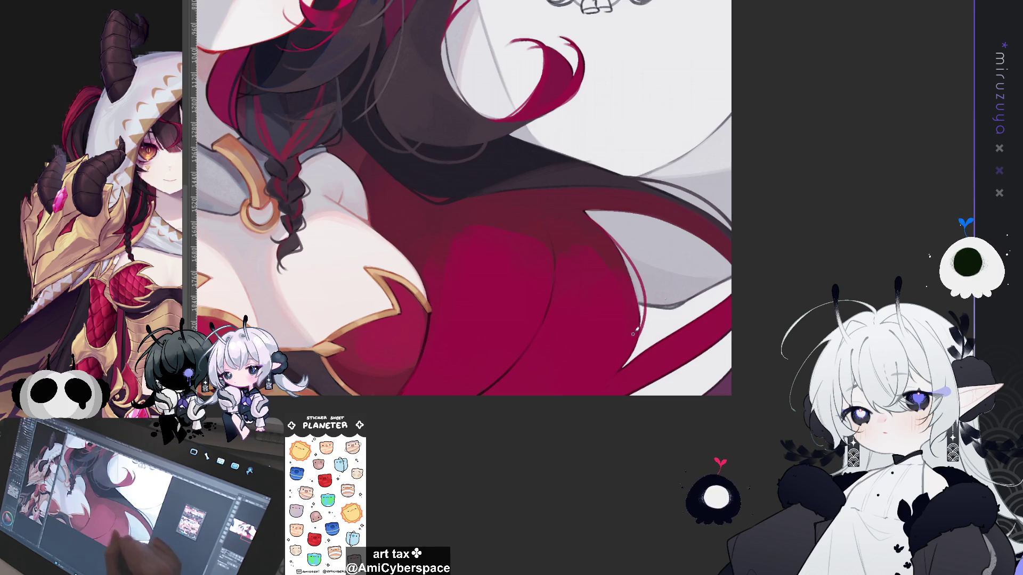
mouse_move(707, 238)
left_mouse_down()
mouse_move(721, 291)
mouse_move(708, 320)
mouse_move(655, 208)
left_mouse_up()
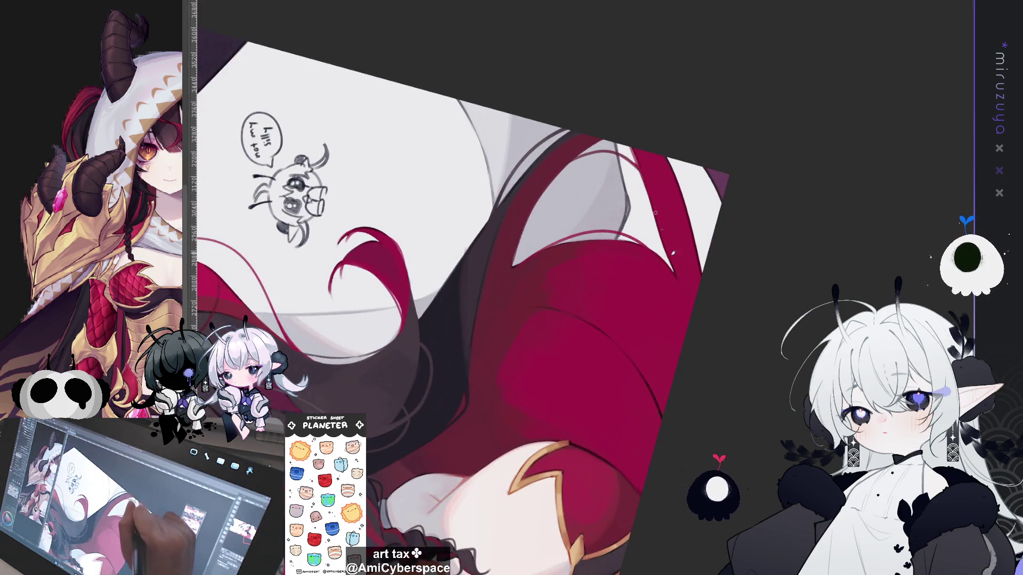
Darken the red hair edges with pen strokes and touch up the red cloth nearby.
left_click_drag(630, 144, 672, 274)
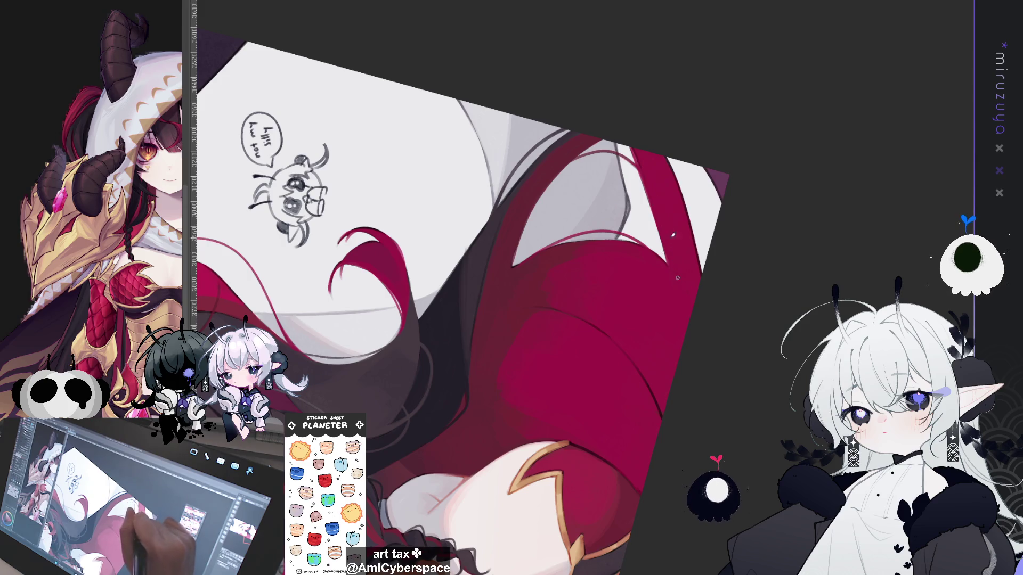
mouse_move(685, 207)
left_mouse_down()
mouse_move(671, 159)
mouse_move(724, 203)
mouse_move(775, 289)
mouse_move(805, 256)
mouse_move(700, 191)
left_mouse_up()
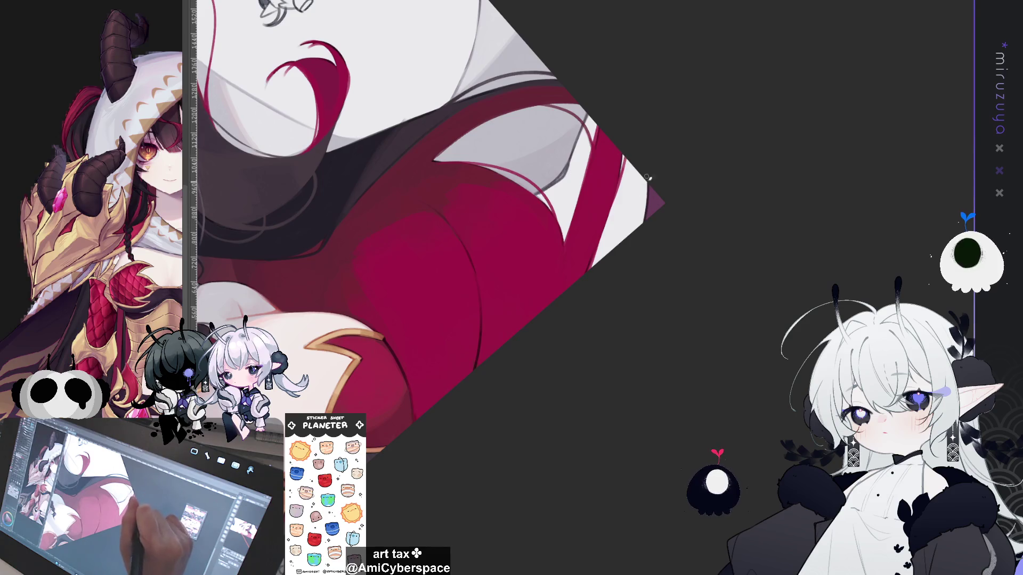
left_click_drag(632, 161, 646, 207)
Tilt the canvas and redraw the dark fold line on the red cloth.
mouse_move(508, 263)
left_mouse_down()
mouse_move(722, 204)
mouse_move(641, 187)
left_mouse_up()
left_click_drag(480, 213, 538, 149)
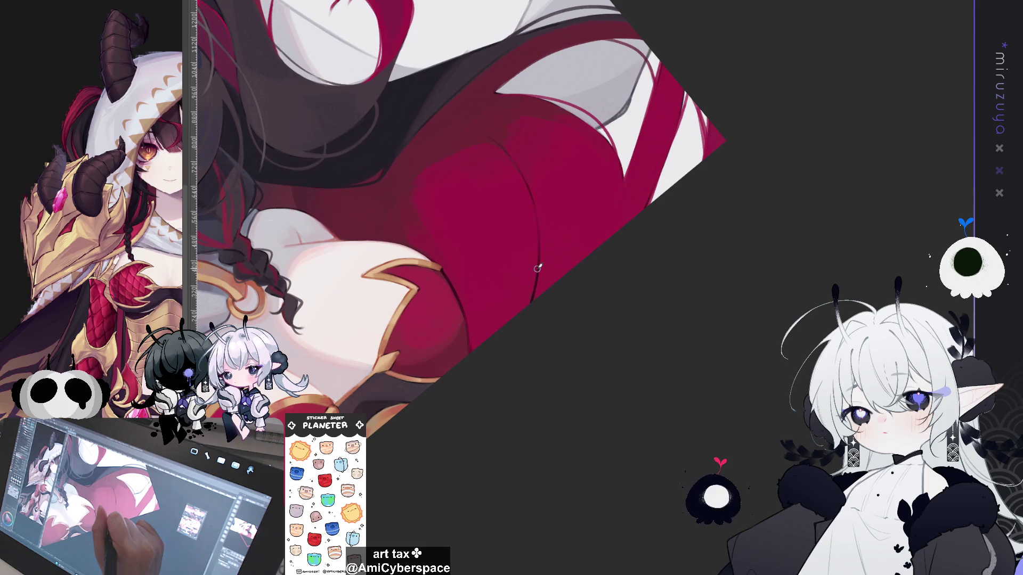
left_click_drag(541, 210, 553, 282)
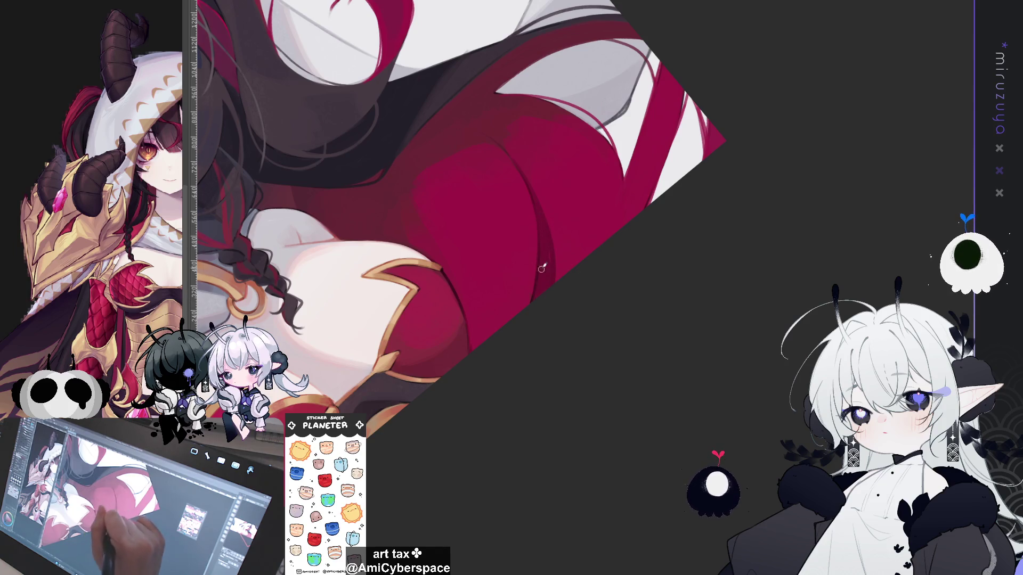
key("^")
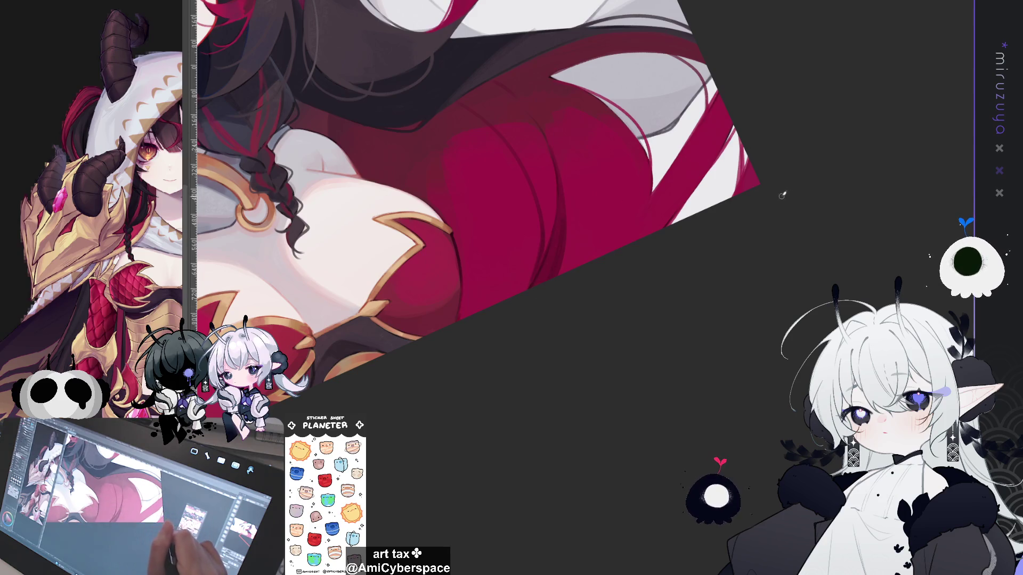
left_click_drag(687, 276, 650, 266)
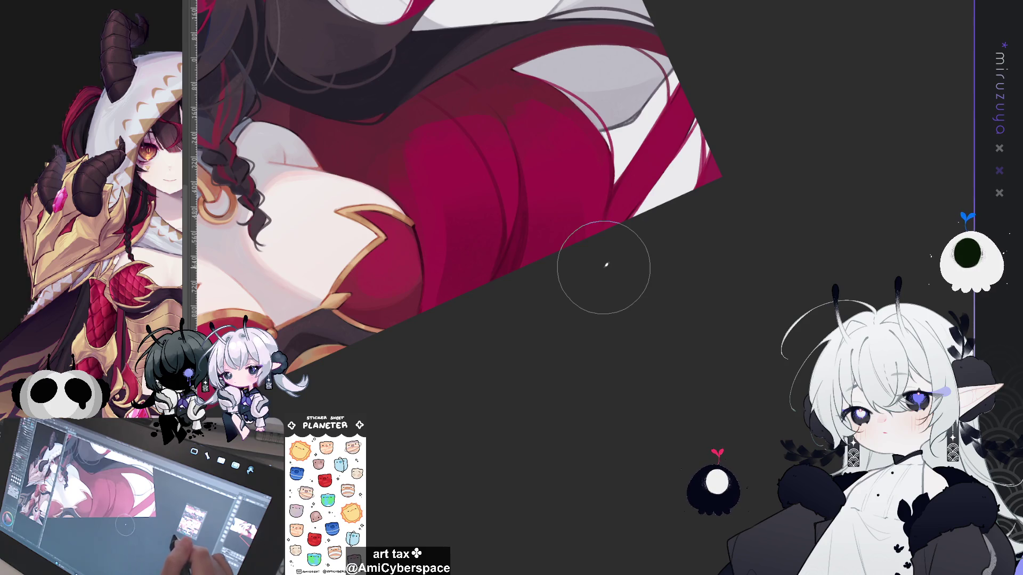
mouse_move(604, 266)
left_mouse_down()
mouse_move(735, 327)
mouse_move(710, 359)
mouse_move(774, 267)
left_mouse_up()
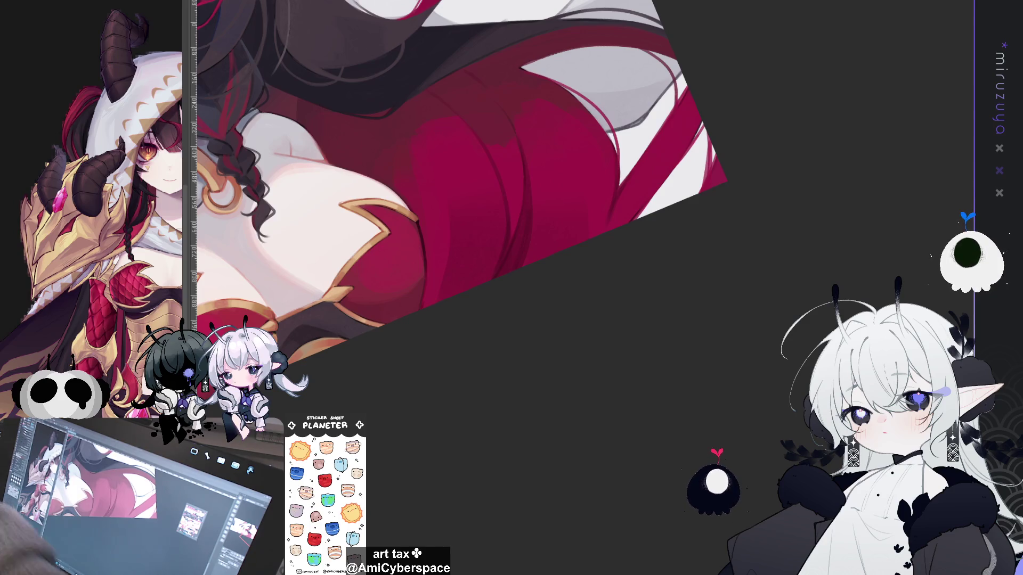
left_click_drag(665, 317, 769, 373)
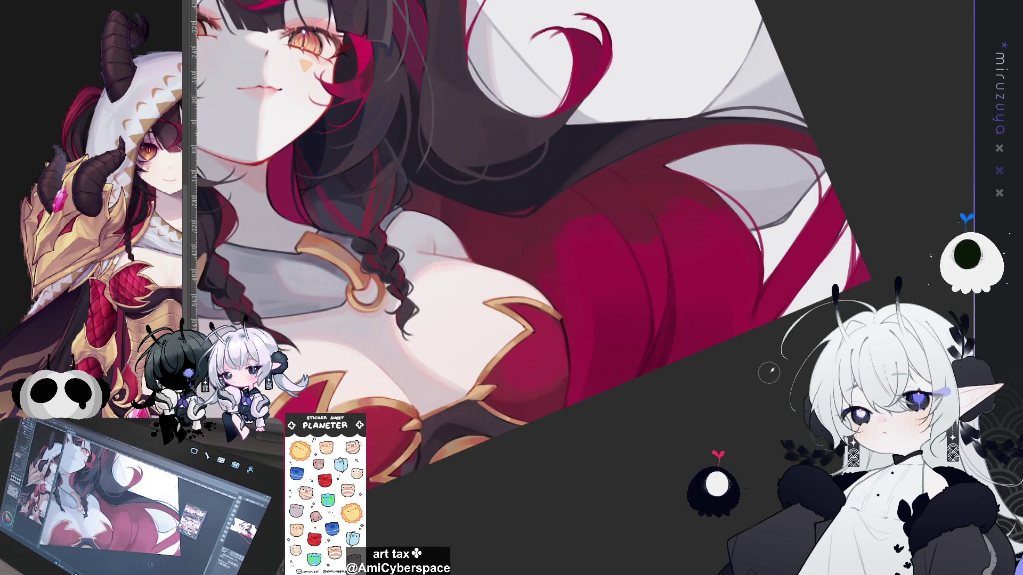
Reset the view upright and zoom in close on the red bodice below the gold ring collar.
key("ctrl+0")
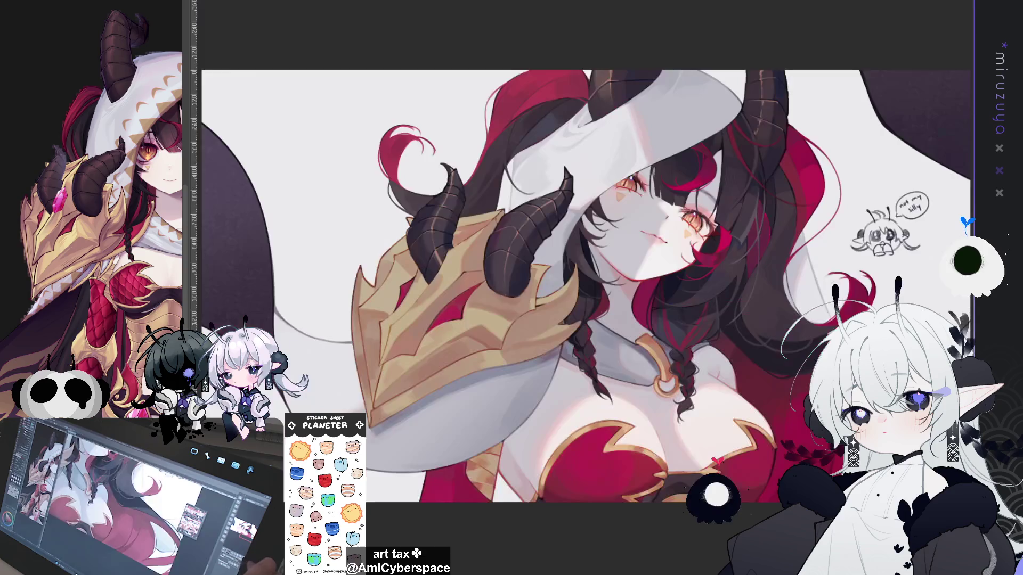
mouse_move(436, 330)
left_mouse_down()
mouse_move(456, 347)
mouse_move(357, 259)
mouse_move(406, 289)
left_mouse_up()
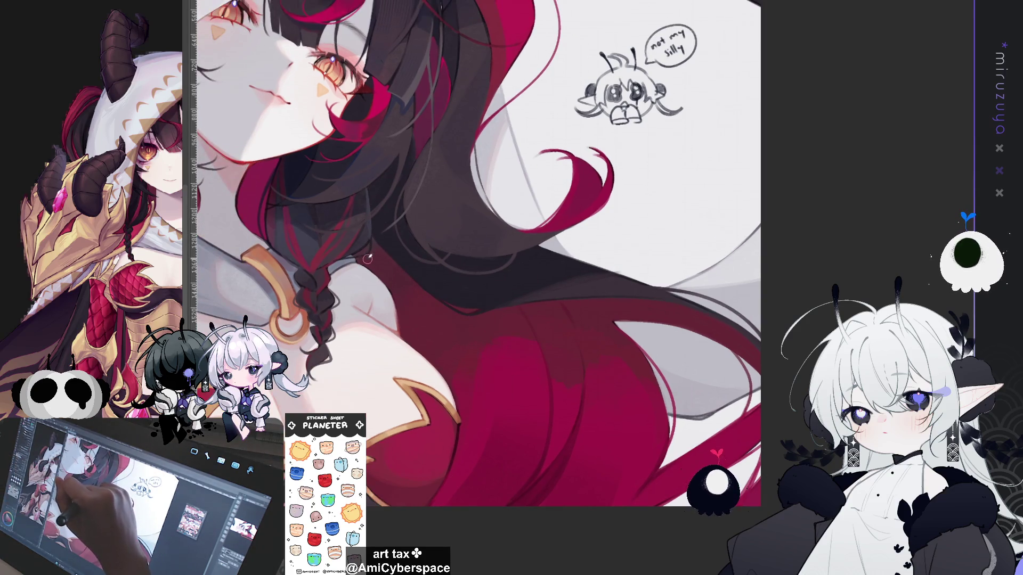
mouse_move(399, 285)
left_mouse_down()
mouse_move(716, 195)
mouse_move(655, 195)
left_mouse_up()
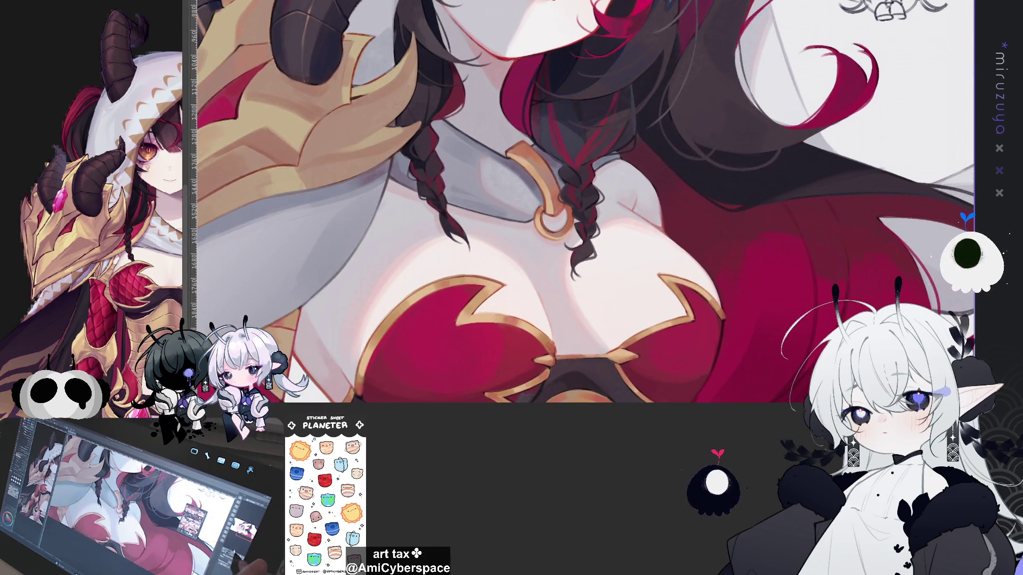
scroll(582, 213, "up", 2)
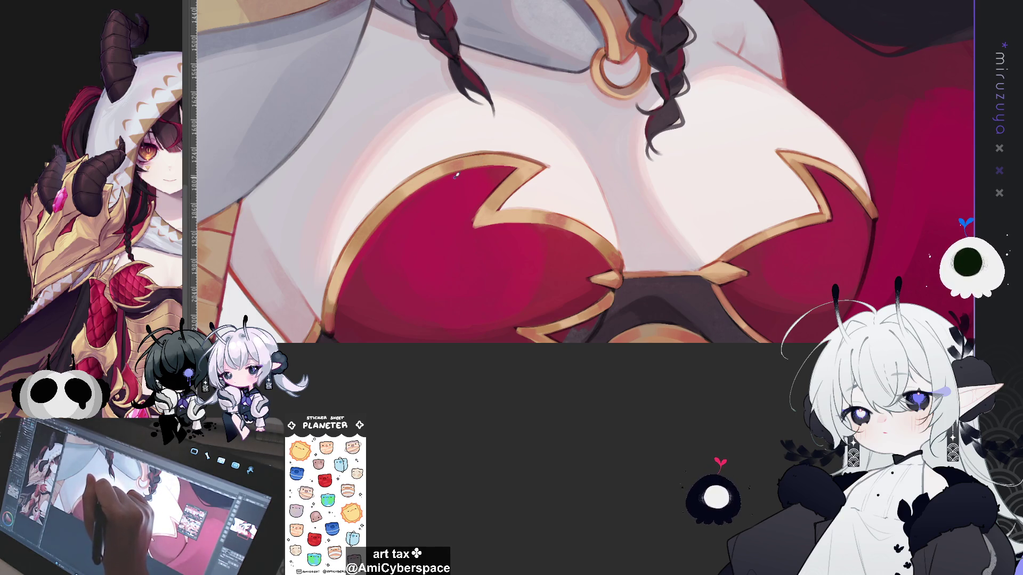
Draw four thin dark vertical lines across the left red bodice cup.
left_click_drag(376, 230, 388, 248)
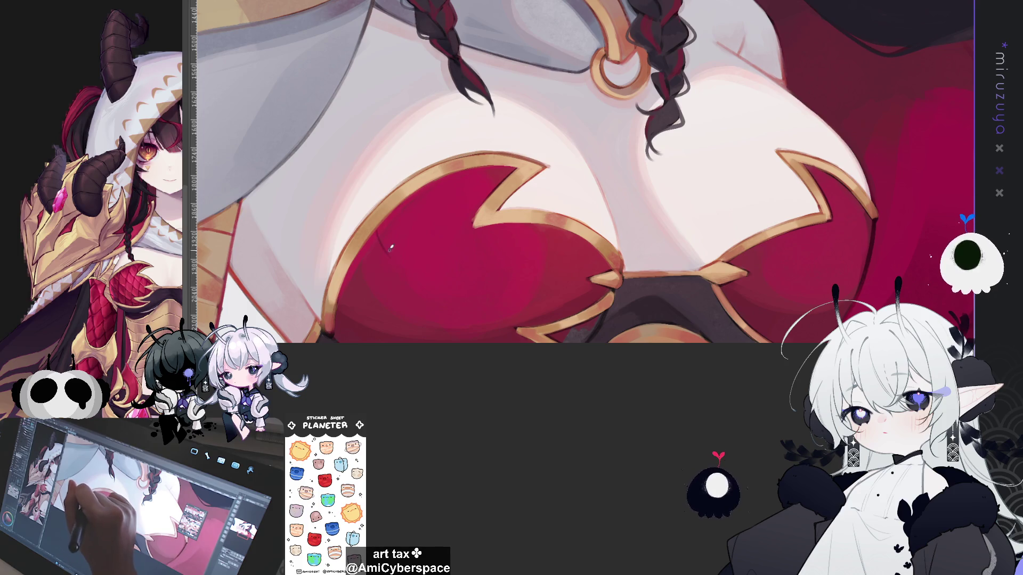
left_click_drag(378, 231, 395, 259)
left_click_drag(406, 204, 395, 256)
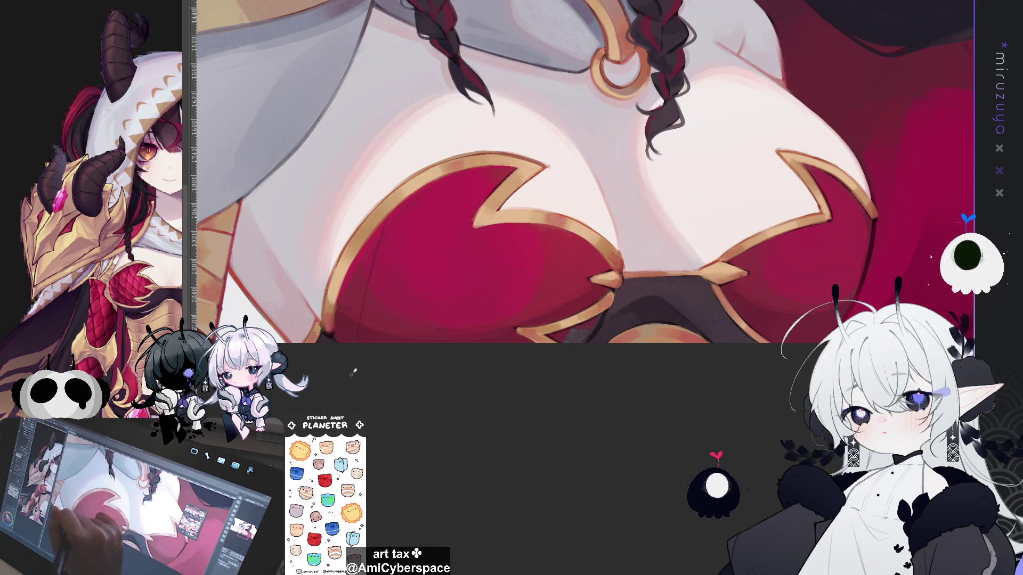
left_click_drag(397, 276, 385, 322)
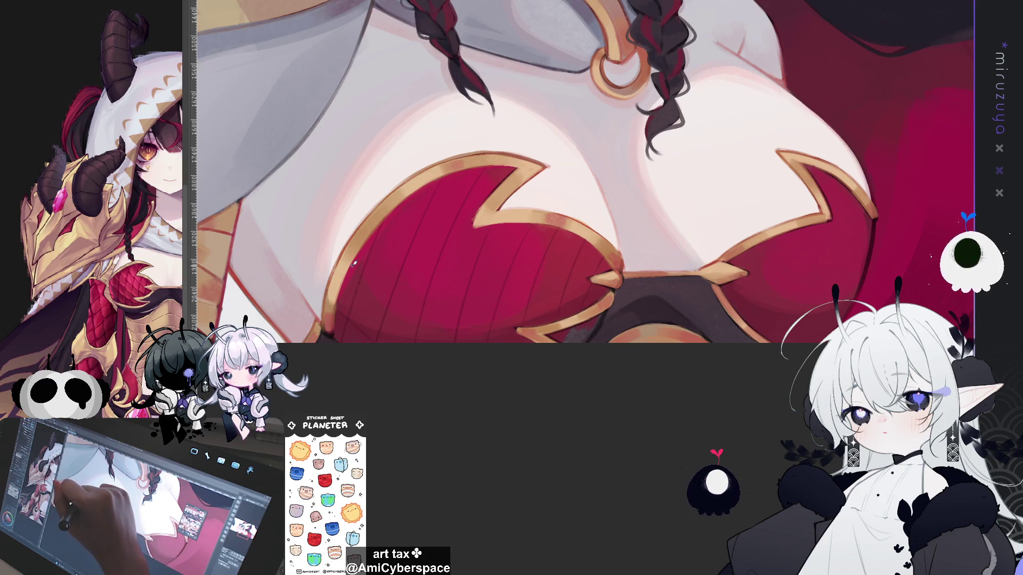
Cross the bodice lines diagonally into a scale pattern and add a thin light highlight.
left_click_drag(409, 275, 457, 326)
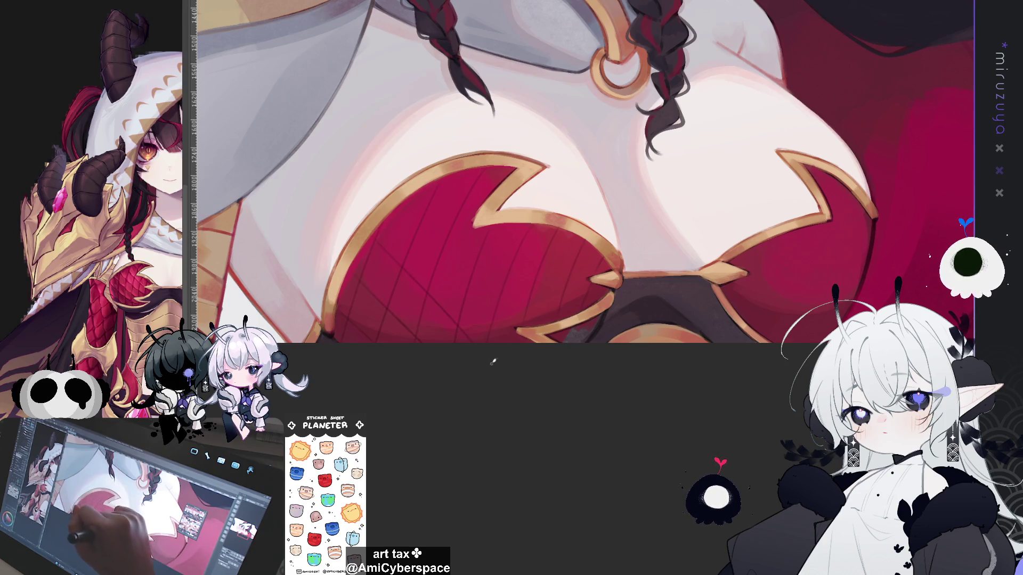
mouse_move(434, 246)
left_mouse_down()
mouse_move(479, 290)
mouse_move(488, 315)
left_mouse_up()
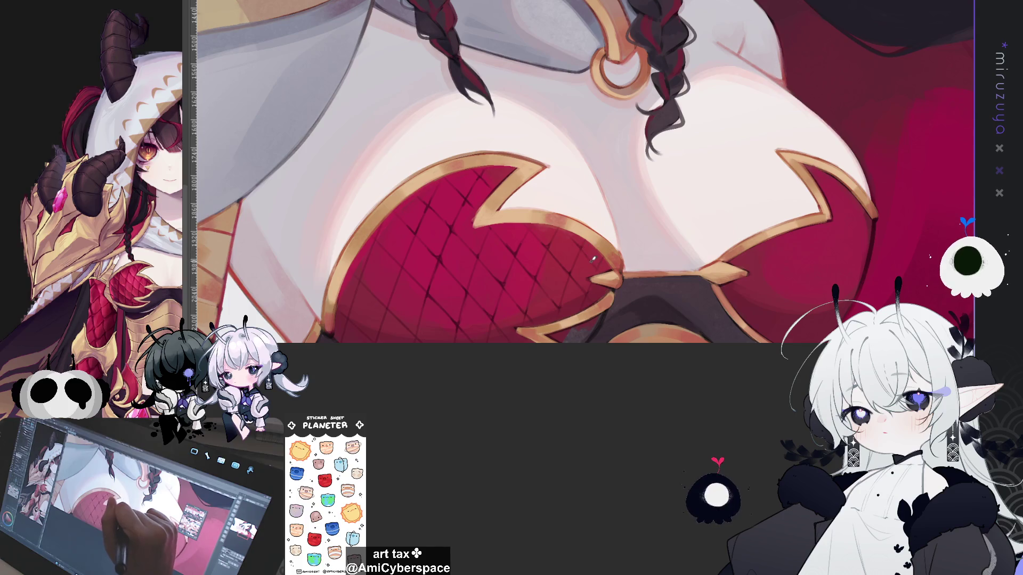
left_click_drag(593, 260, 681, 268)
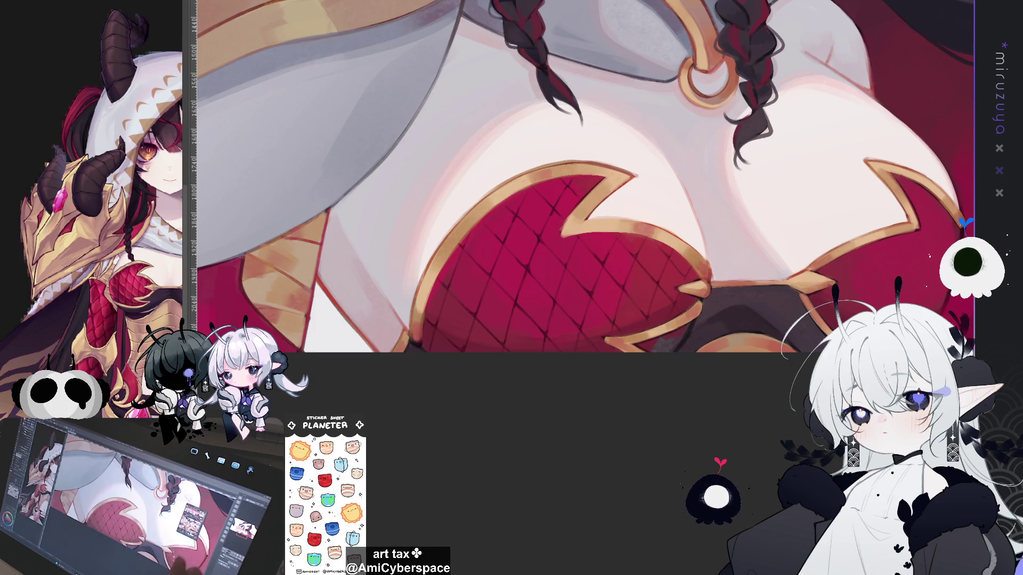
left_click_drag(431, 349, 368, 396)
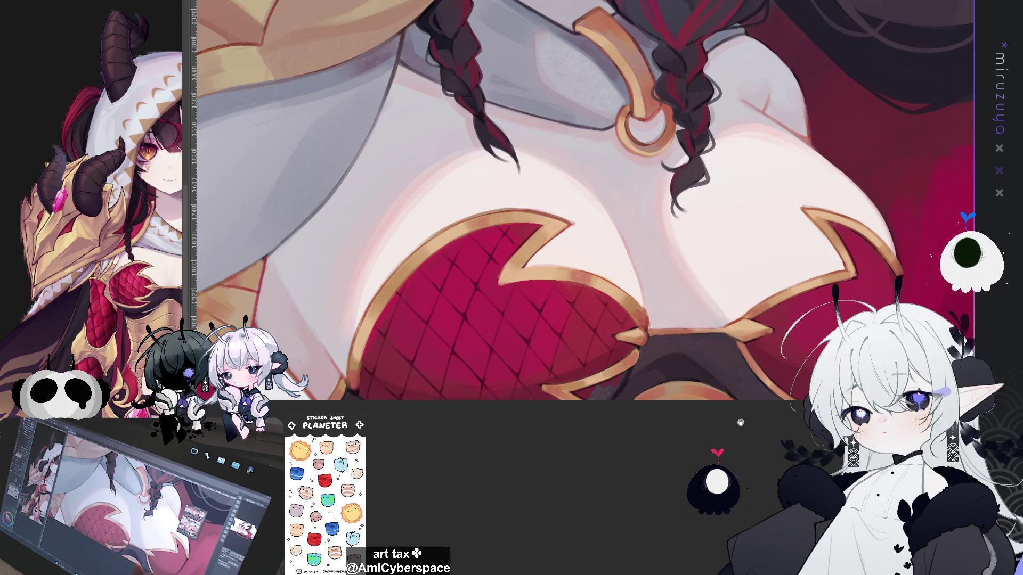
left_click_drag(744, 431, 734, 421)
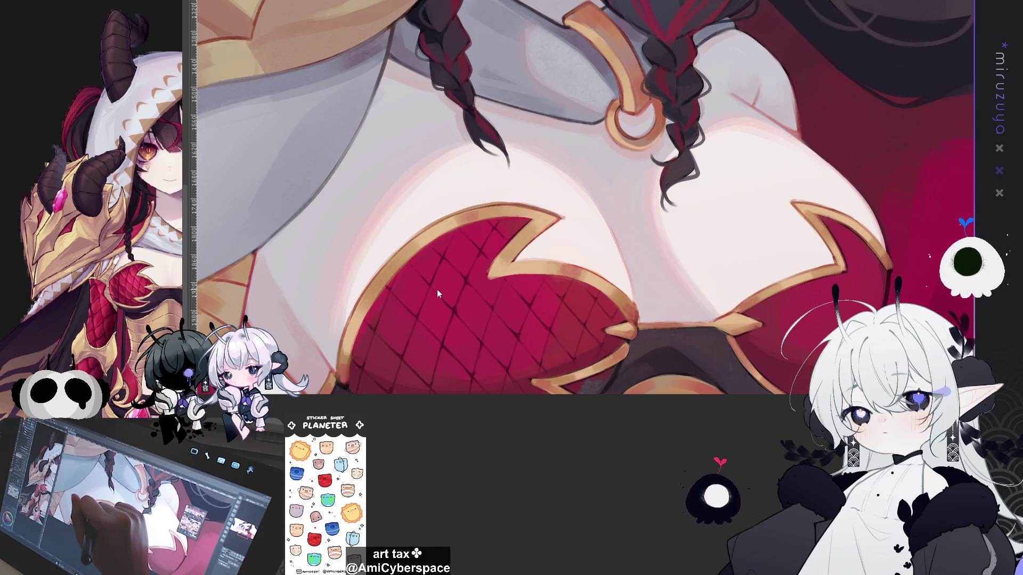
left_click_drag(436, 288, 455, 301)
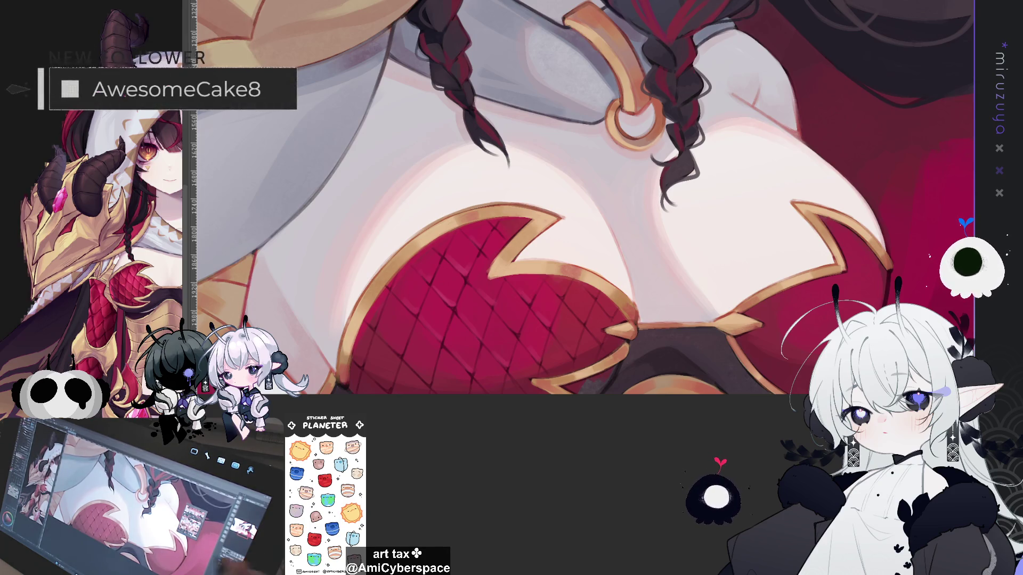
Zoom in on the chest and select the fishnet-patterned area on the left cup.
key("ctrl+minus")
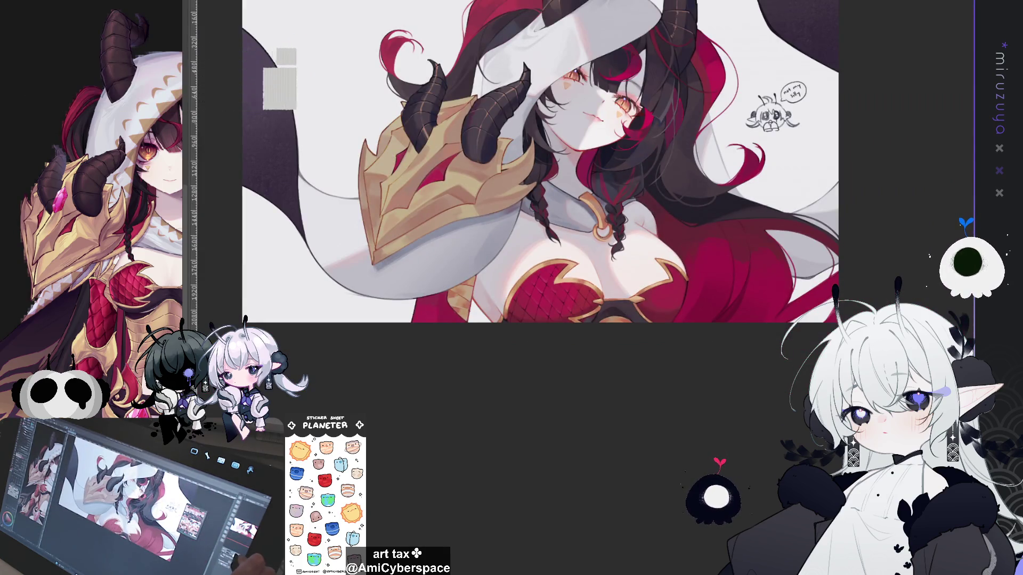
key("ctrl+plus")
key("ctrl+plus")
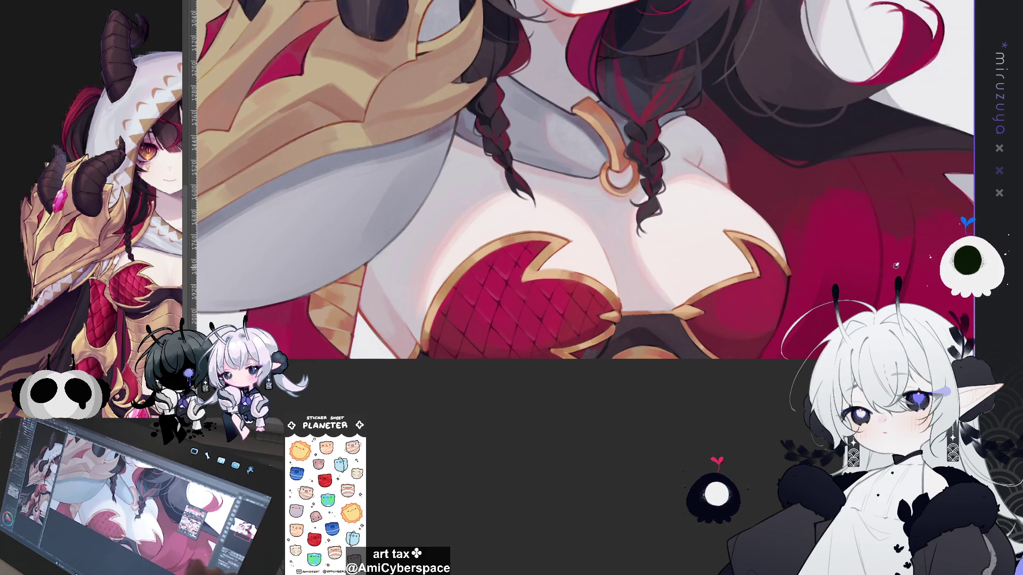
left_click_drag(615, 435, 728, 401)
key("ctrl+plus")
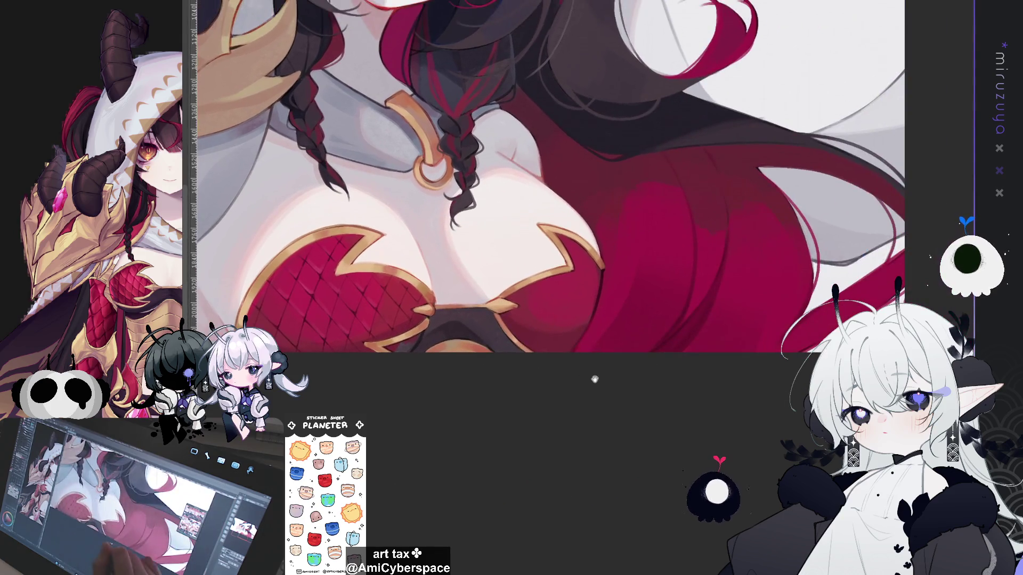
key("ctrl+plus")
mouse_move(750, 322)
left_mouse_down()
mouse_move(948, 271)
mouse_move(916, 282)
left_mouse_up()
left_click_drag(198, 113, 611, 420)
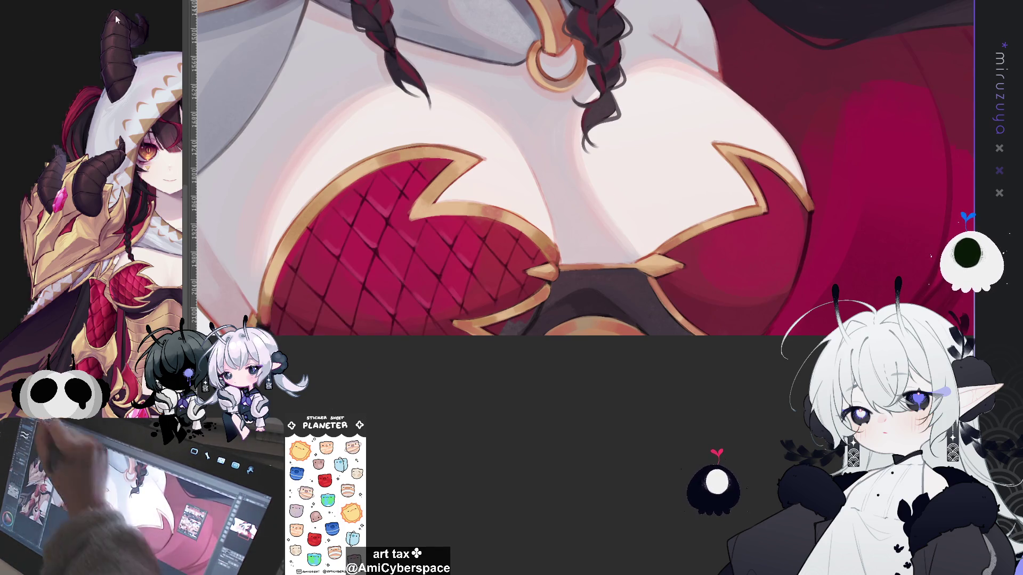
key("ctrl+t")
Place a copy of the fishnet pattern onto the right red cup.
mouse_move(655, 320)
left_mouse_down()
mouse_move(579, 272)
mouse_move(826, 281)
mouse_move(796, 304)
left_mouse_up()
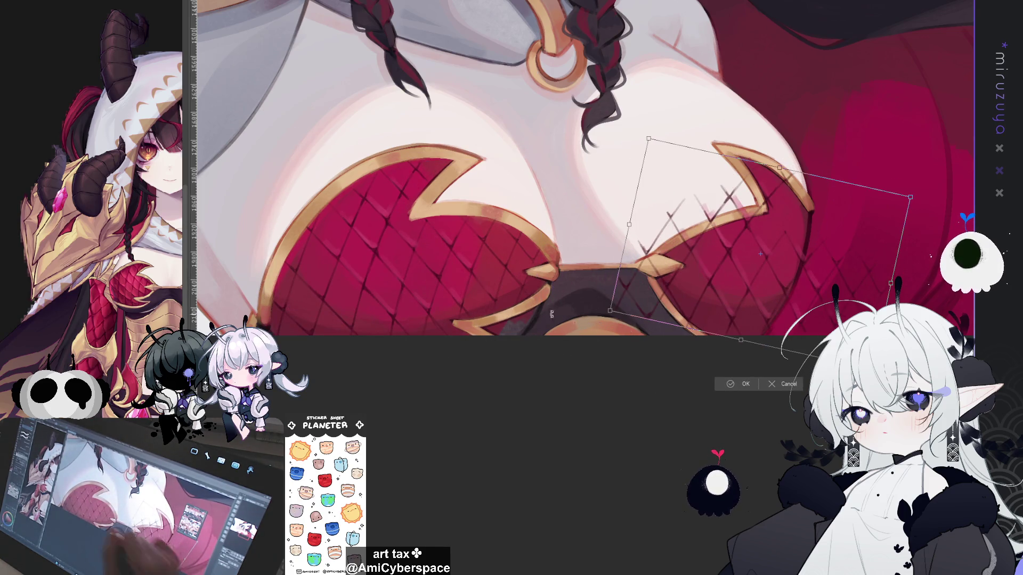
left_click(786, 382)
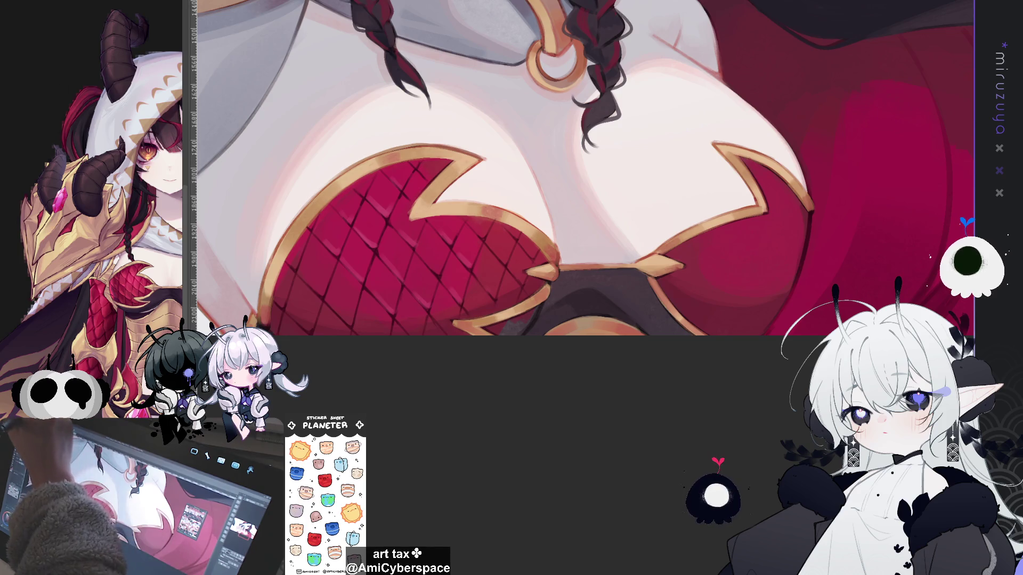
key("ctrl+t")
mouse_move(491, 281)
left_mouse_down()
mouse_move(572, 259)
mouse_move(788, 251)
mouse_move(808, 288)
mouse_move(827, 282)
left_mouse_up()
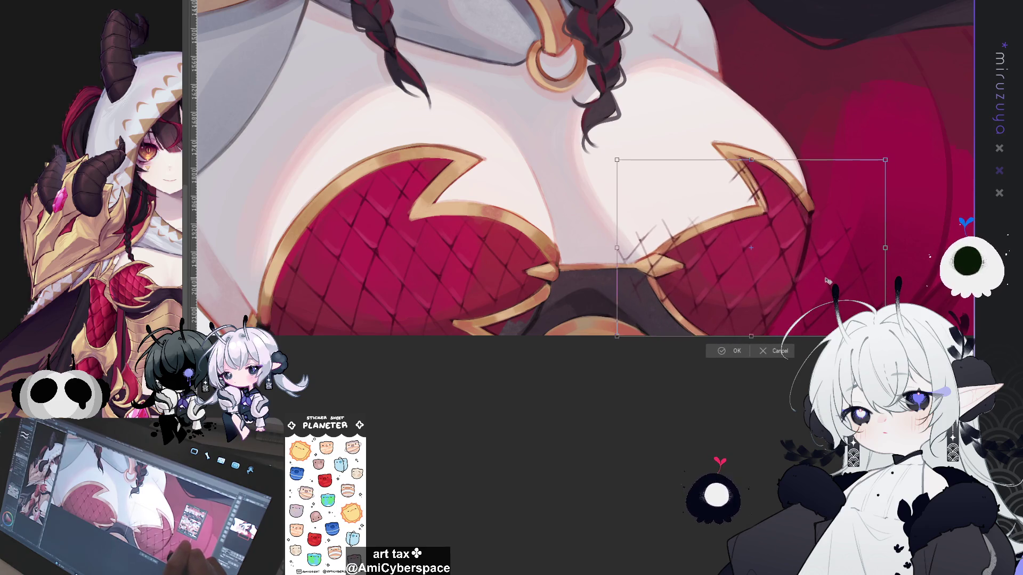
left_click(728, 351)
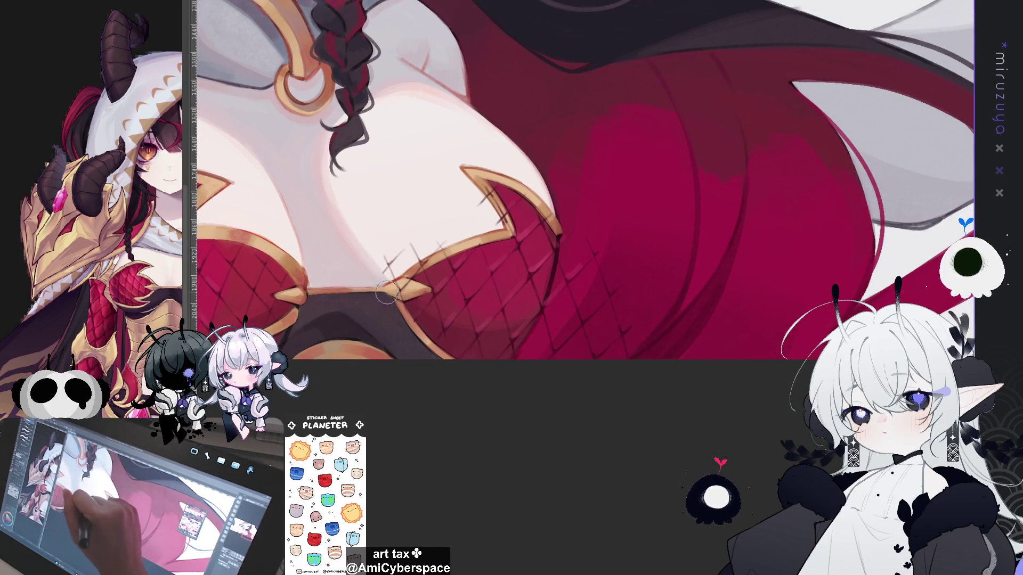
Paint out the stray hatch lines and a small dark mark on the skin.
mouse_move(406, 288)
left_mouse_down()
mouse_move(381, 264)
mouse_move(402, 273)
mouse_move(417, 261)
left_mouse_up()
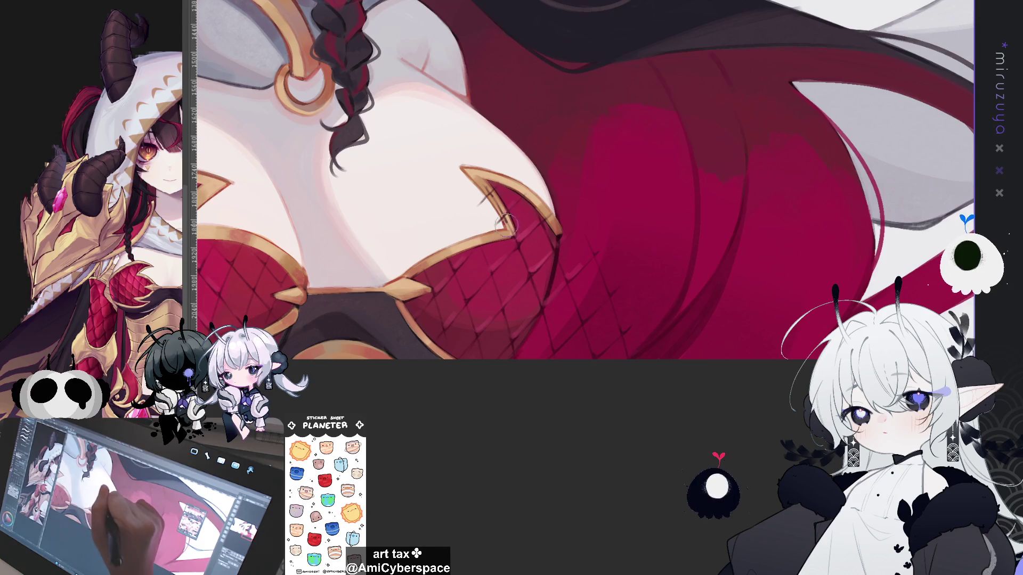
left_click_drag(508, 226, 504, 225)
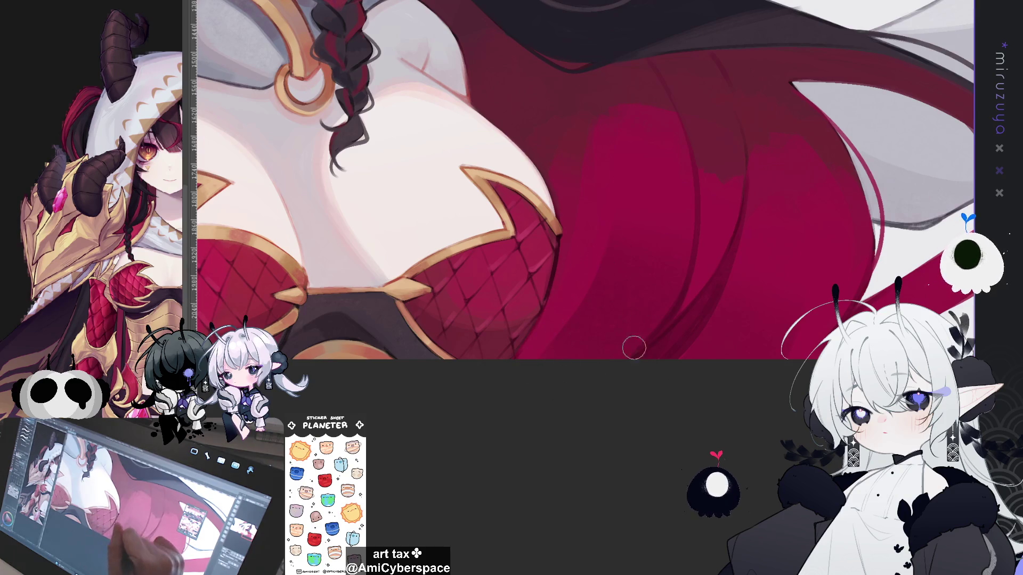
mouse_move(559, 311)
left_mouse_down()
mouse_move(567, 370)
mouse_move(683, 381)
mouse_move(824, 263)
mouse_move(879, 258)
mouse_move(575, 314)
mouse_move(543, 300)
left_mouse_up()
key("ctrl+t")
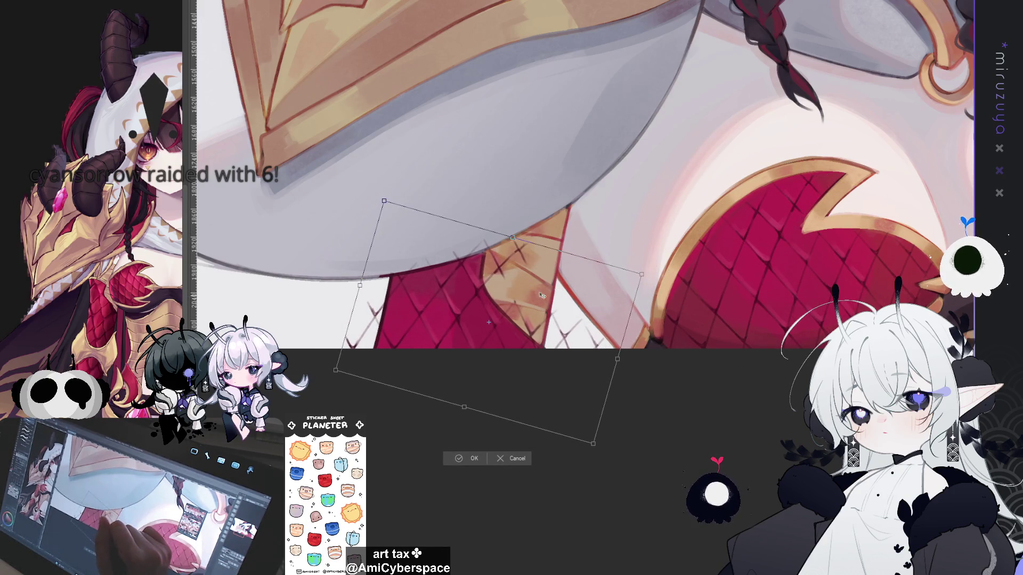
Confirm the rotated fishnet on the lower red piece and erase its overlap on the gold strip.
left_click(463, 459)
mouse_move(492, 233)
left_mouse_down()
mouse_move(509, 306)
mouse_move(544, 331)
mouse_move(564, 293)
mouse_move(521, 280)
left_mouse_up()
mouse_move(374, 278)
left_mouse_down()
mouse_move(362, 347)
mouse_move(416, 267)
mouse_move(458, 256)
mouse_move(443, 246)
left_mouse_up()
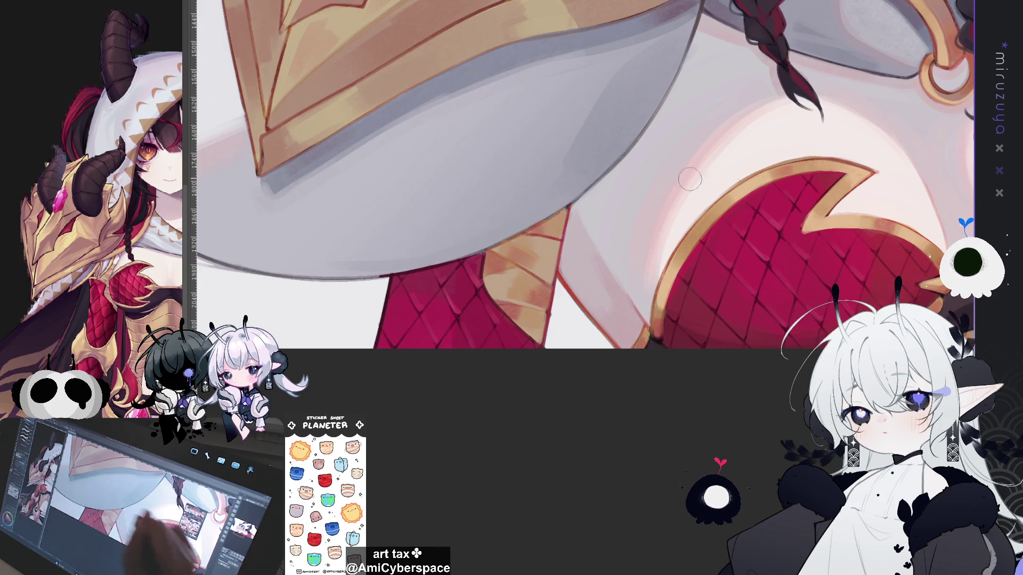
key("ctrl+0")
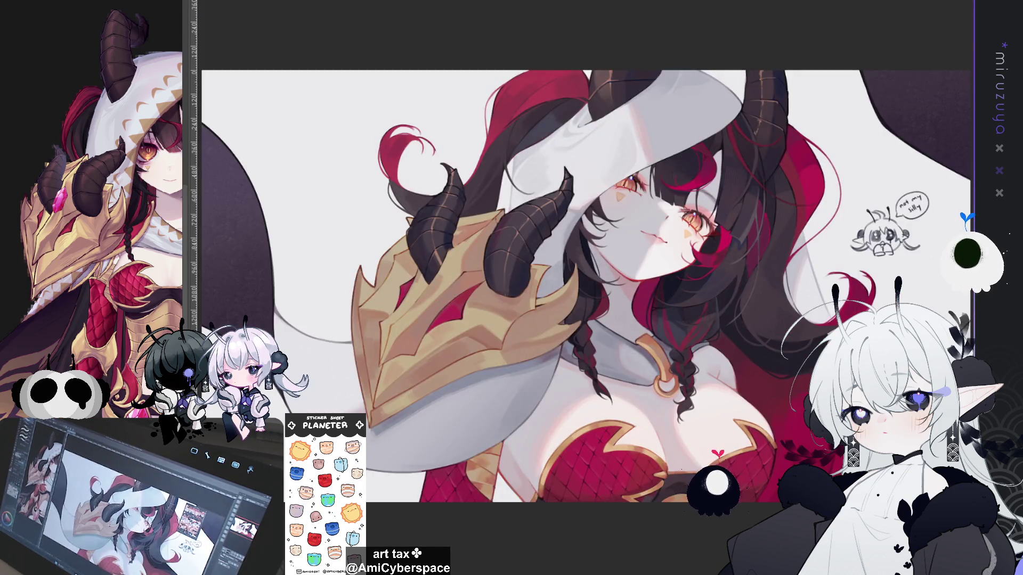
left_click_drag(812, 465, 738, 411)
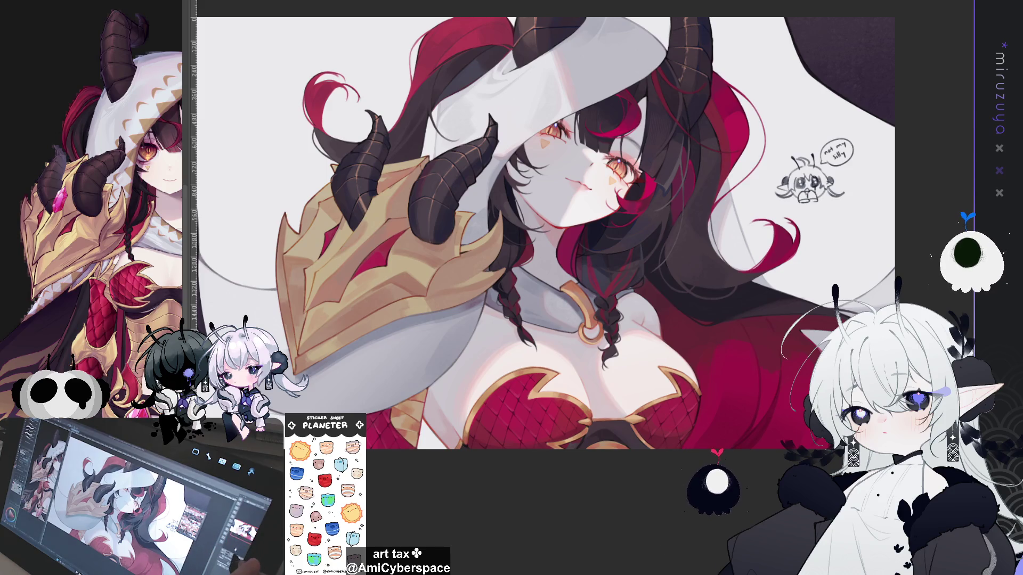
key("ctrl+plus")
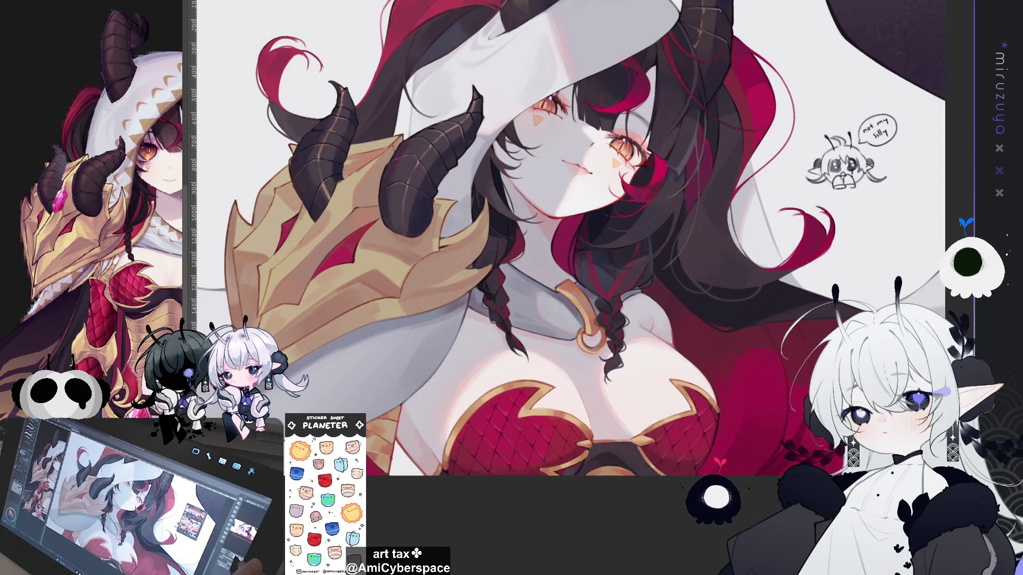
key("ctrl+plus")
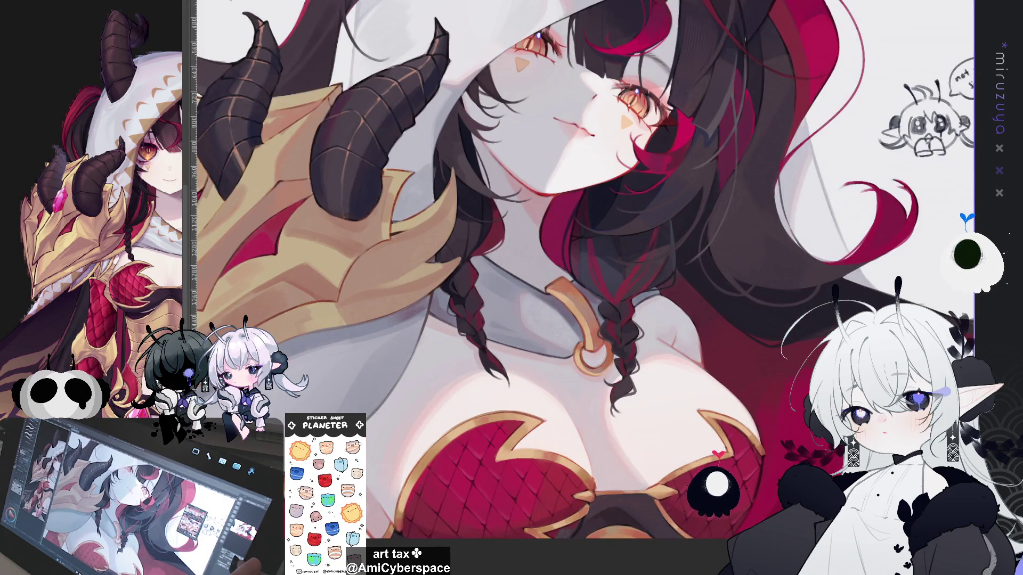
left_click_drag(586, 266, 730, 176)
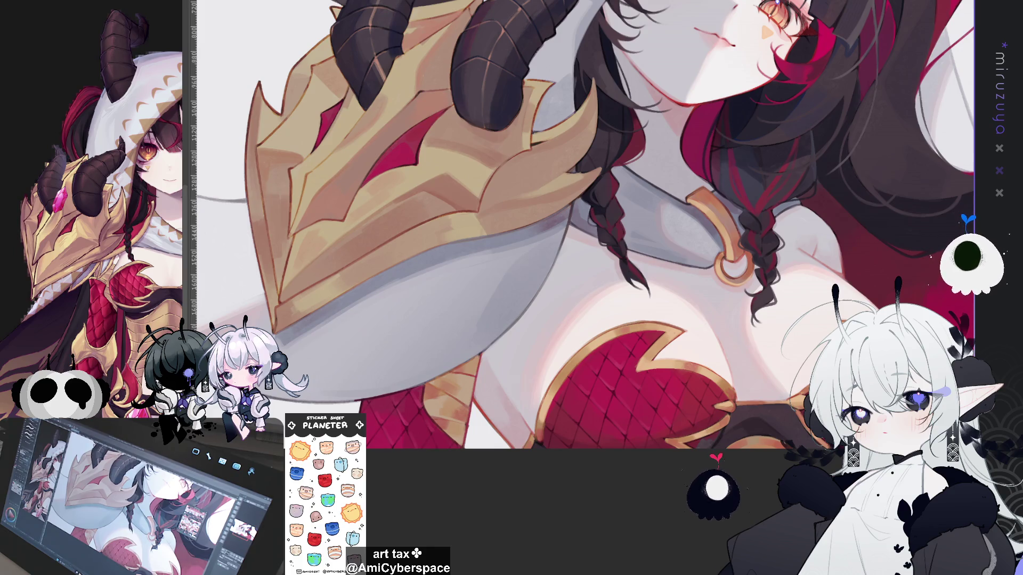
mouse_move(586, 267)
left_mouse_down()
mouse_move(618, 213)
mouse_move(692, 139)
left_mouse_up()
key("ctrl+plus")
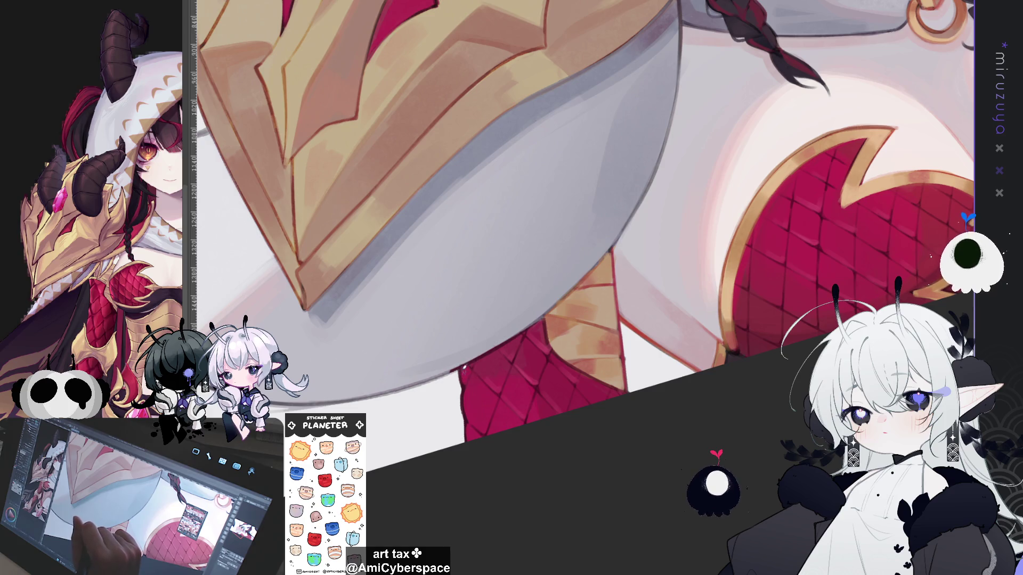
left_click_drag(464, 372, 672, 409)
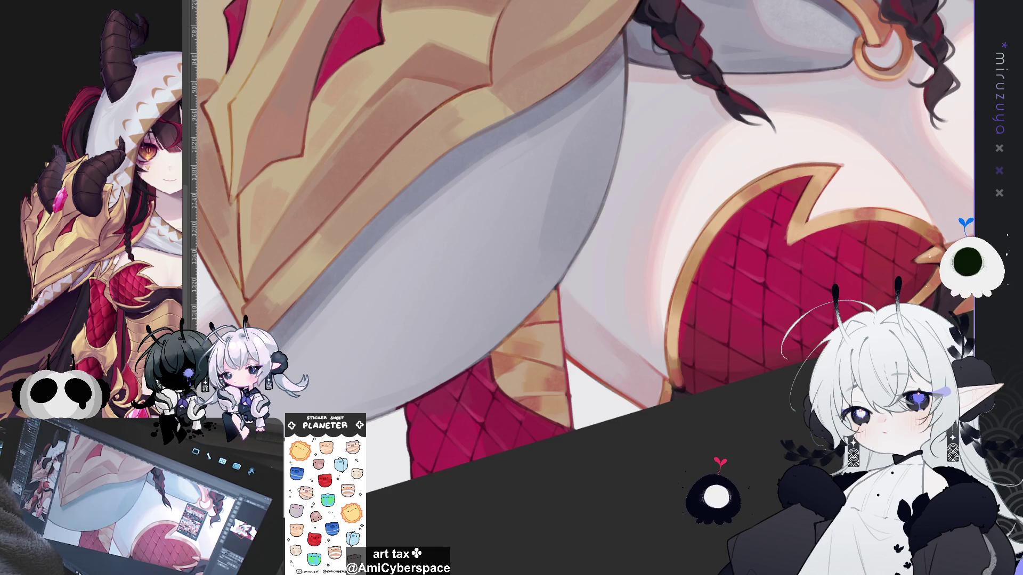
key("ctrl+0")
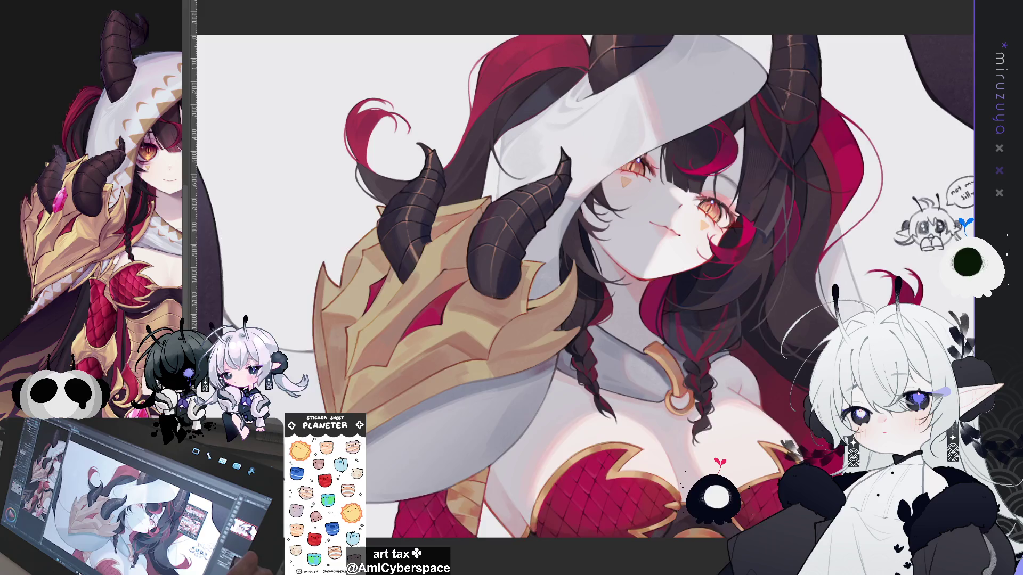
Draw a thin light rim line along the curved armor edge beside the braid.
key("ctrl+plus")
mouse_move(650, 469)
left_mouse_down()
mouse_move(785, 317)
mouse_move(756, 341)
mouse_move(776, 278)
left_mouse_up()
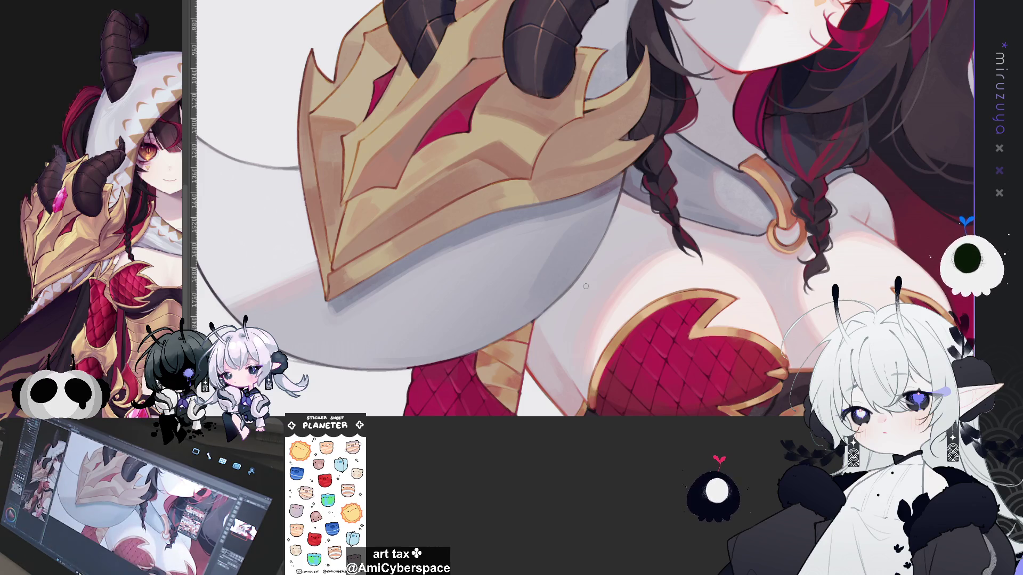
left_click_drag(666, 298, 691, 263)
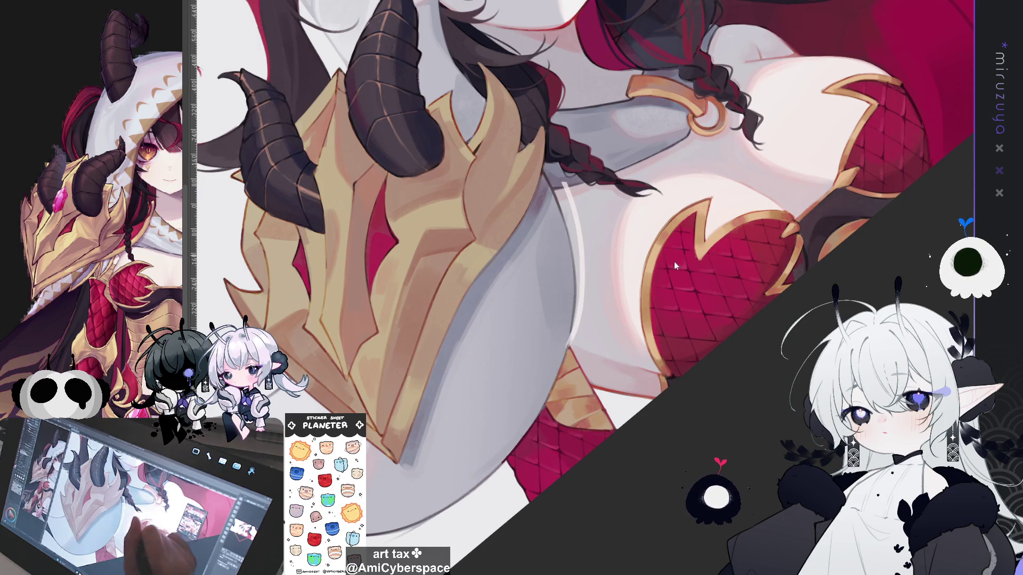
mouse_move(551, 164)
left_mouse_down()
mouse_move(580, 323)
mouse_move(571, 344)
left_mouse_up()
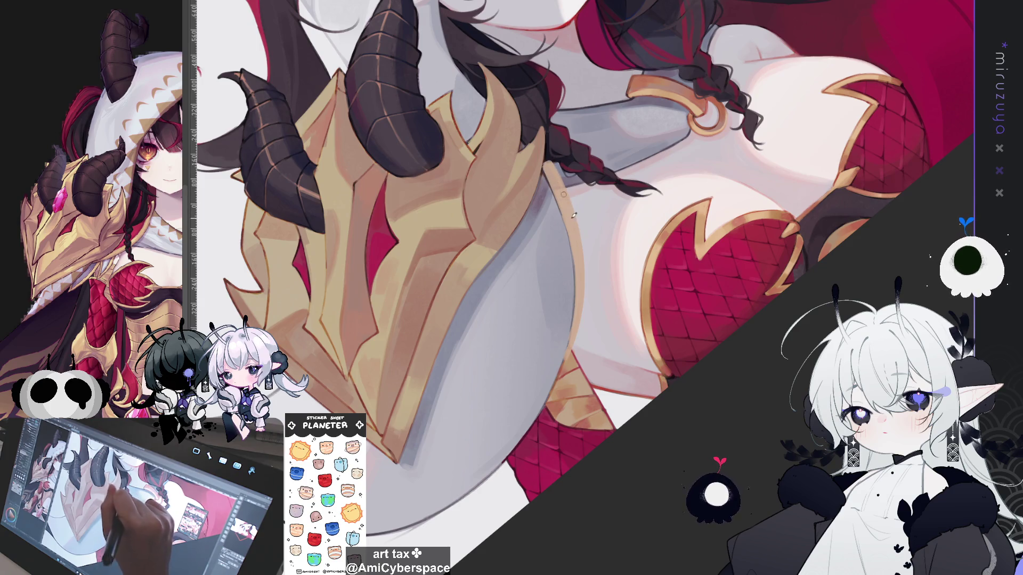
left_click_drag(571, 339, 544, 198)
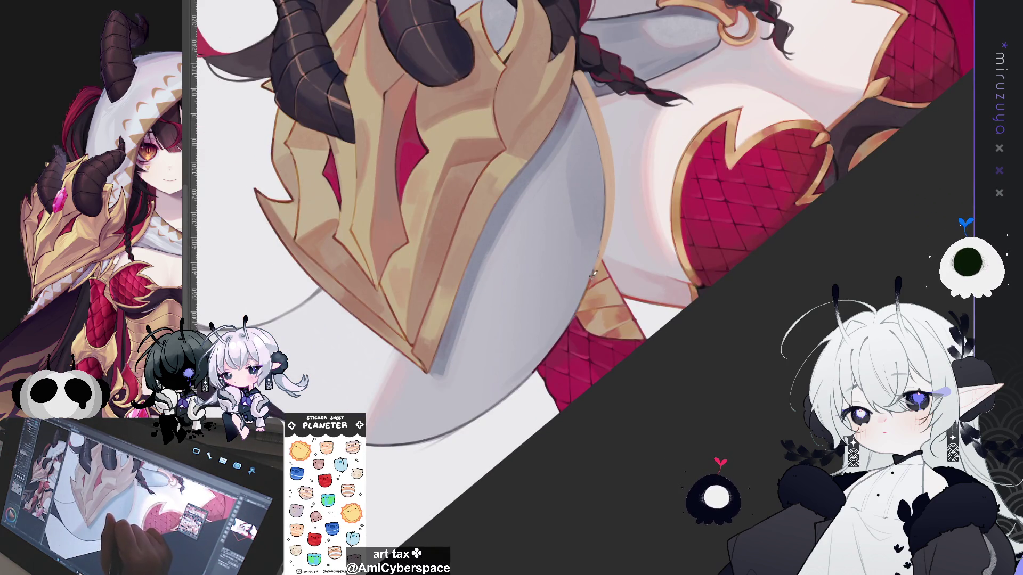
mouse_move(674, 198)
left_mouse_down()
mouse_move(714, 277)
mouse_move(711, 229)
mouse_move(711, 245)
left_mouse_up()
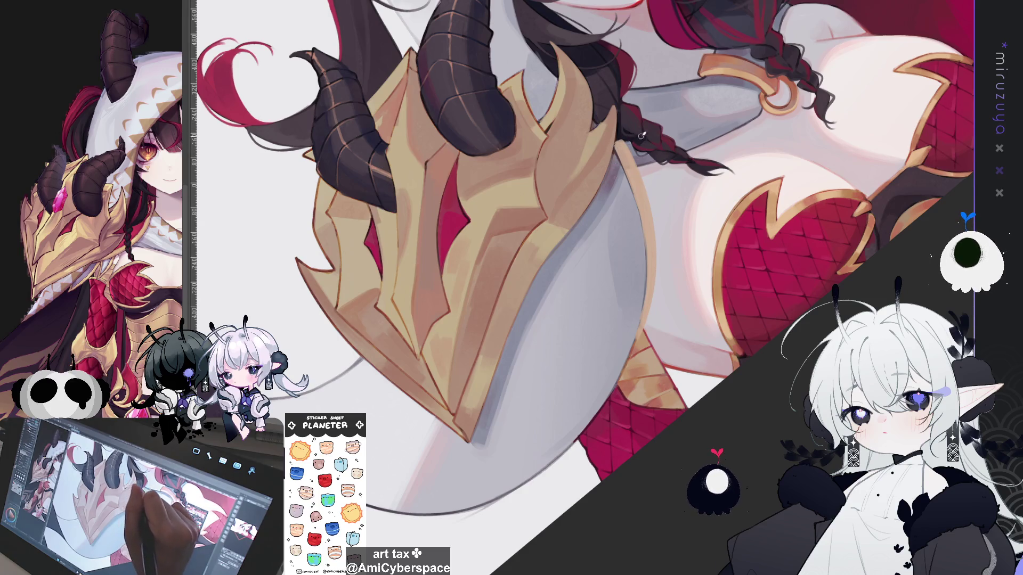
left_click_drag(639, 134, 552, 174)
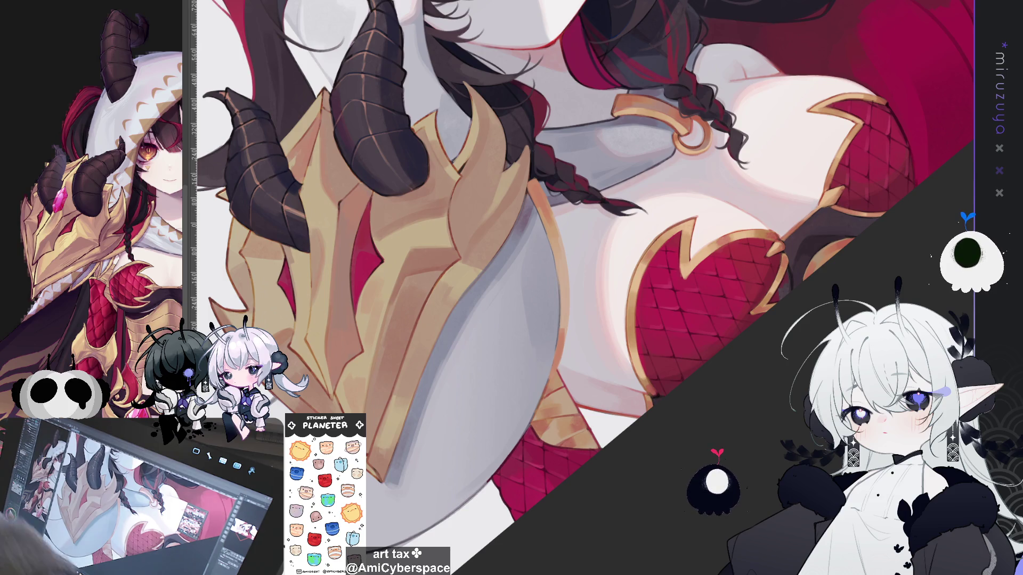
key("ctrl+plus")
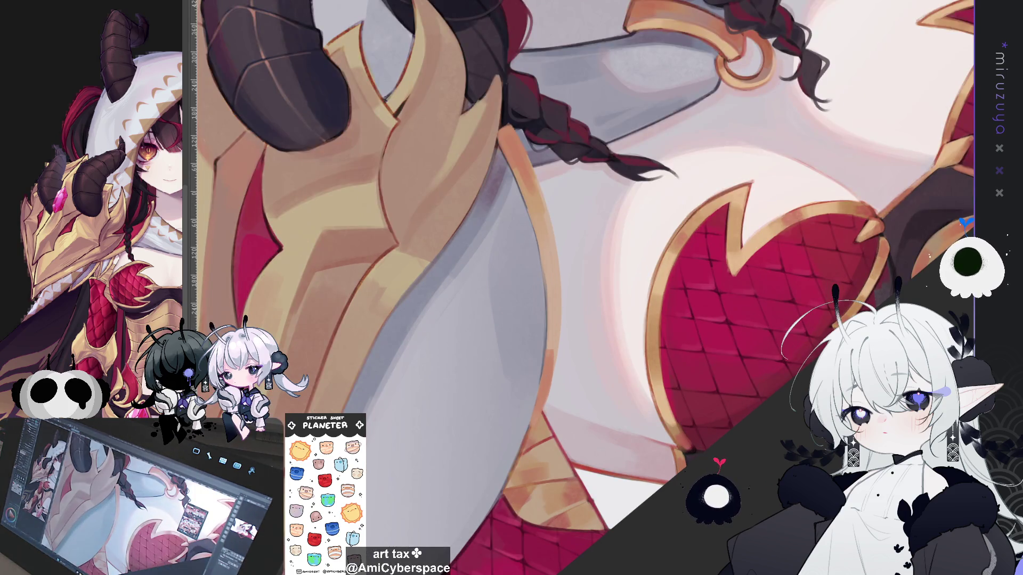
left_click_drag(537, 152, 590, 110)
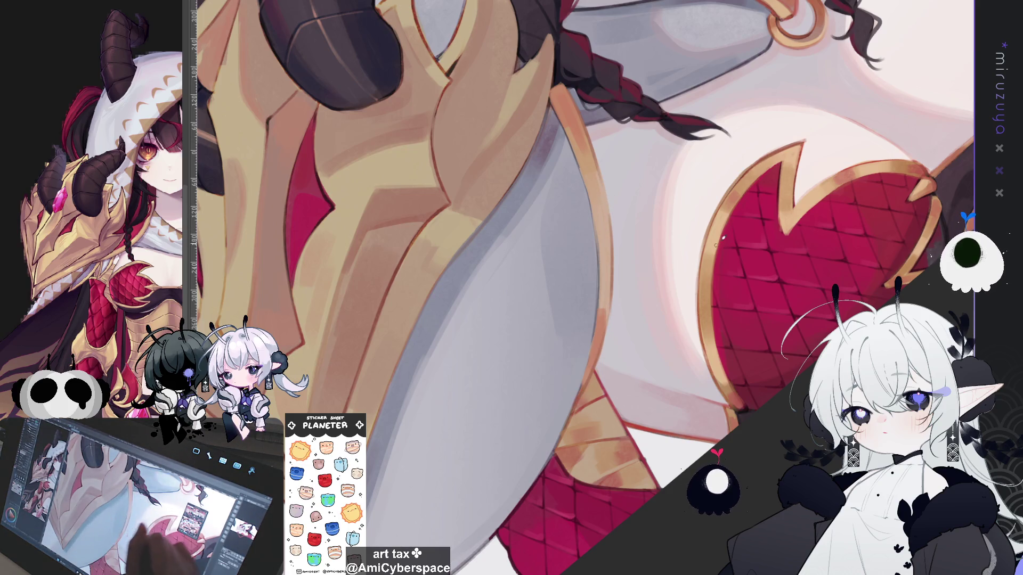
scroll(711, 248, "down", 1)
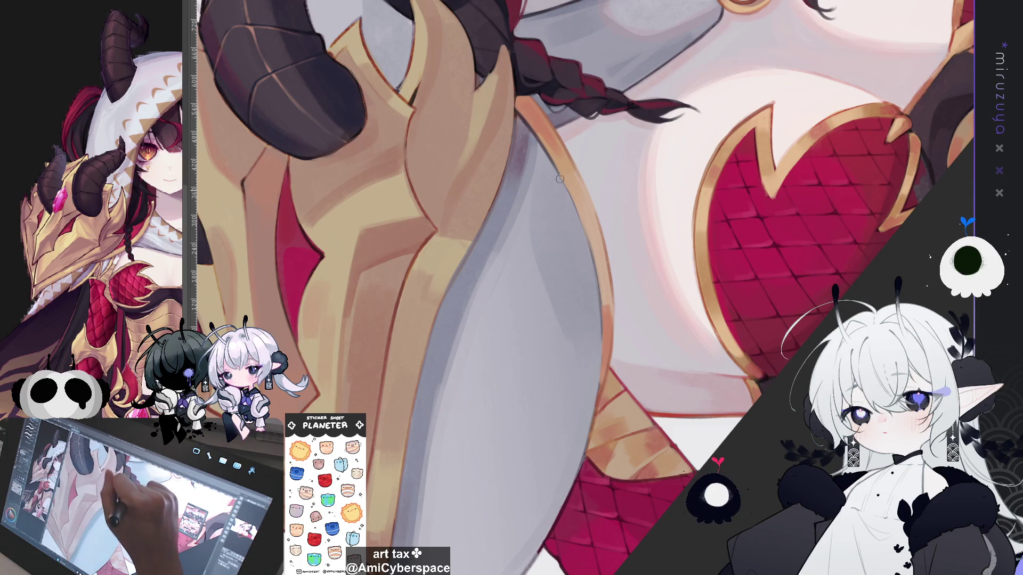
mouse_move(560, 173)
left_mouse_down()
mouse_move(601, 294)
mouse_move(603, 362)
left_mouse_up()
key("ctrl+z")
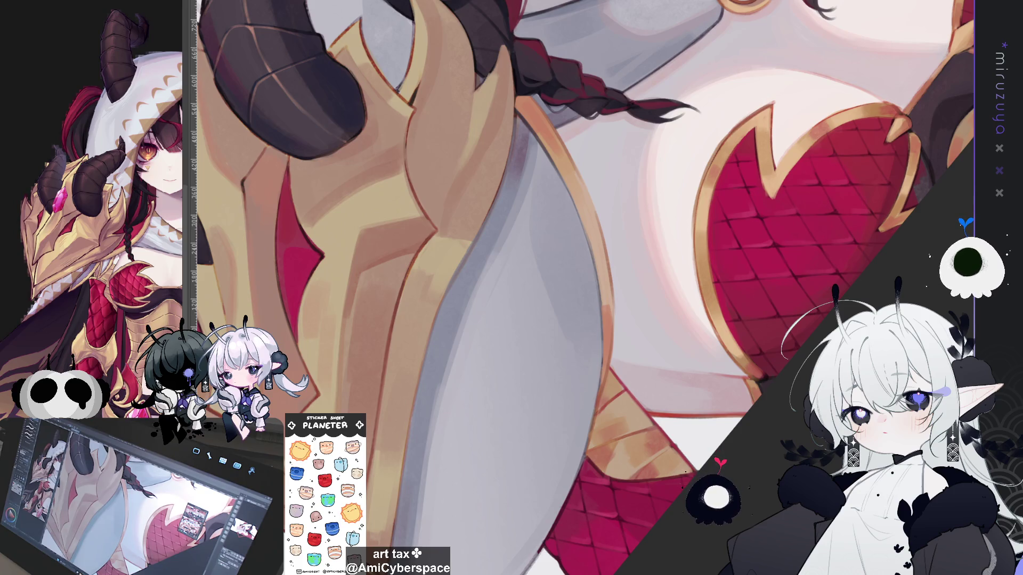
scroll(580, 287, "down", 10)
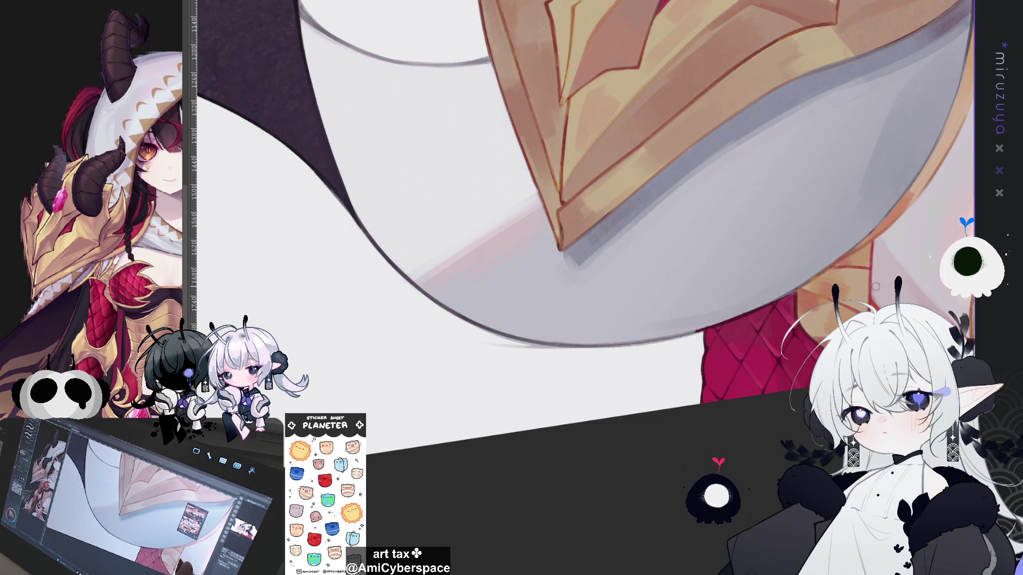
scroll(875, 287, "up", 2)
mouse_move(501, 273)
left_mouse_down()
mouse_move(733, 353)
mouse_move(679, 370)
left_mouse_up()
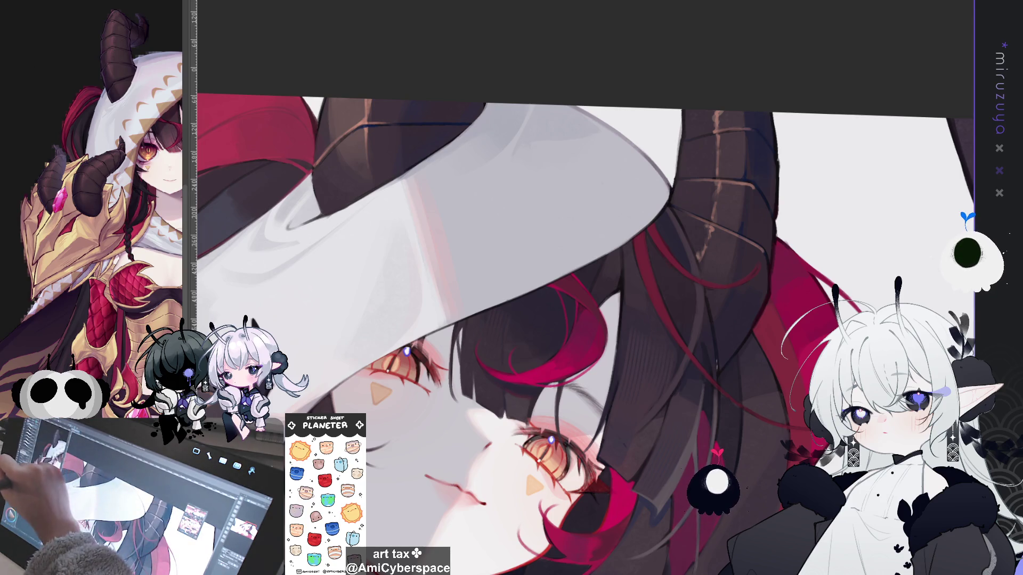
Draw a thin gold zigzag trim along the white hood's edge, redoing the first attempt.
mouse_move(670, 196)
left_mouse_down()
mouse_move(618, 184)
mouse_move(634, 227)
mouse_move(661, 192)
mouse_move(628, 234)
mouse_move(579, 213)
mouse_move(578, 265)
mouse_move(539, 241)
mouse_move(529, 277)
mouse_move(458, 253)
mouse_move(463, 311)
left_mouse_up()
key("ctrl+z")
mouse_move(527, 290)
left_mouse_down()
mouse_move(488, 269)
mouse_move(468, 314)
mouse_move(429, 282)
mouse_move(417, 336)
mouse_move(566, 218)
mouse_move(542, 205)
mouse_move(521, 238)
mouse_move(469, 264)
mouse_move(470, 284)
mouse_move(430, 266)
mouse_move(432, 325)
mouse_move(407, 315)
mouse_move(397, 358)
mouse_move(455, 288)
mouse_move(424, 329)
mouse_move(426, 375)
mouse_move(438, 384)
mouse_move(406, 414)
mouse_move(429, 417)
left_mouse_up()
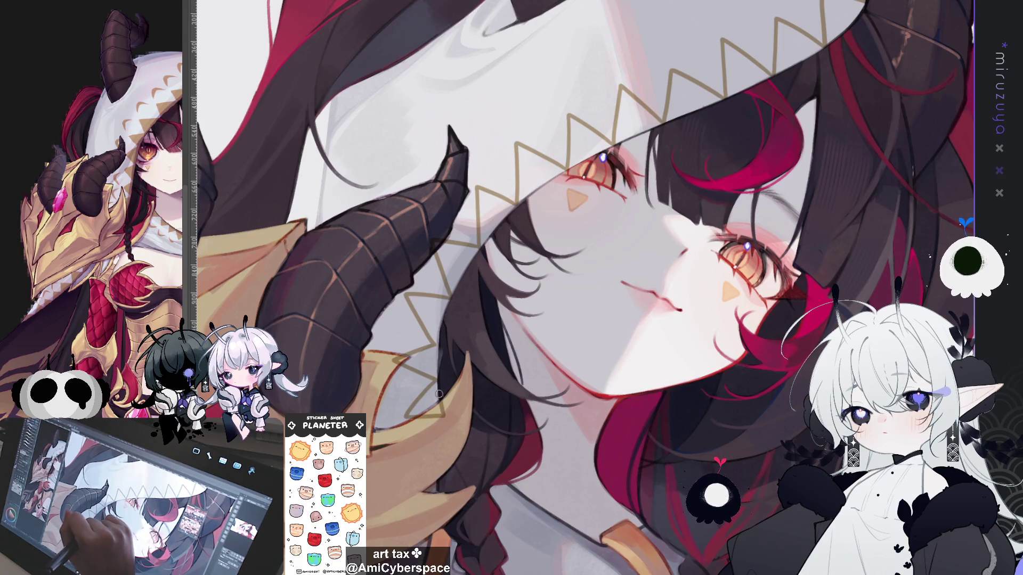
Darken the hood line above the eyes and add a short dark stroke on the choker.
left_click_drag(534, 194, 632, 137)
left_click_drag(477, 266, 565, 236)
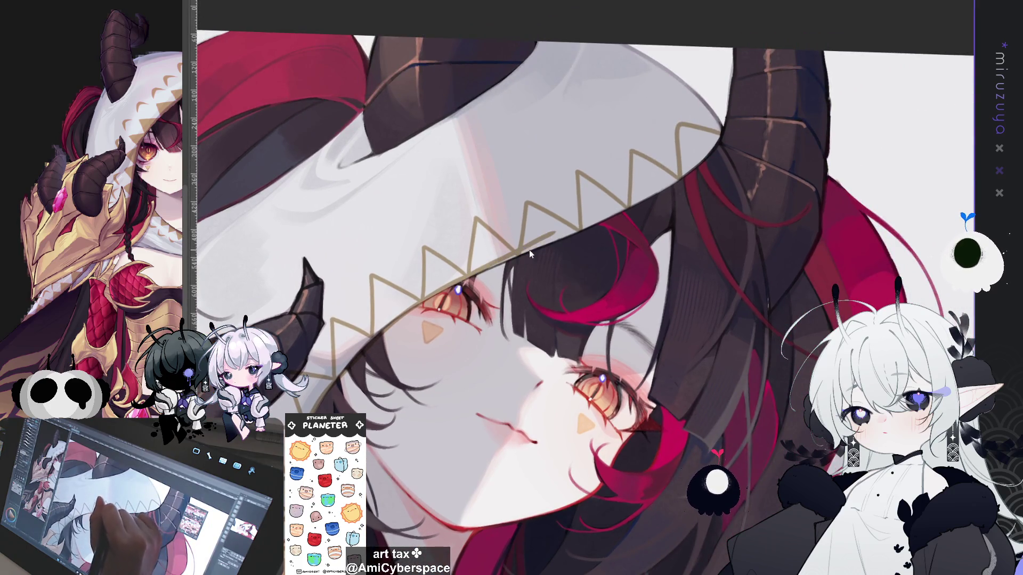
left_click_drag(496, 263, 682, 178)
mouse_move(535, 547)
left_mouse_down()
mouse_move(650, 400)
mouse_move(773, 329)
mouse_move(452, 447)
left_mouse_up()
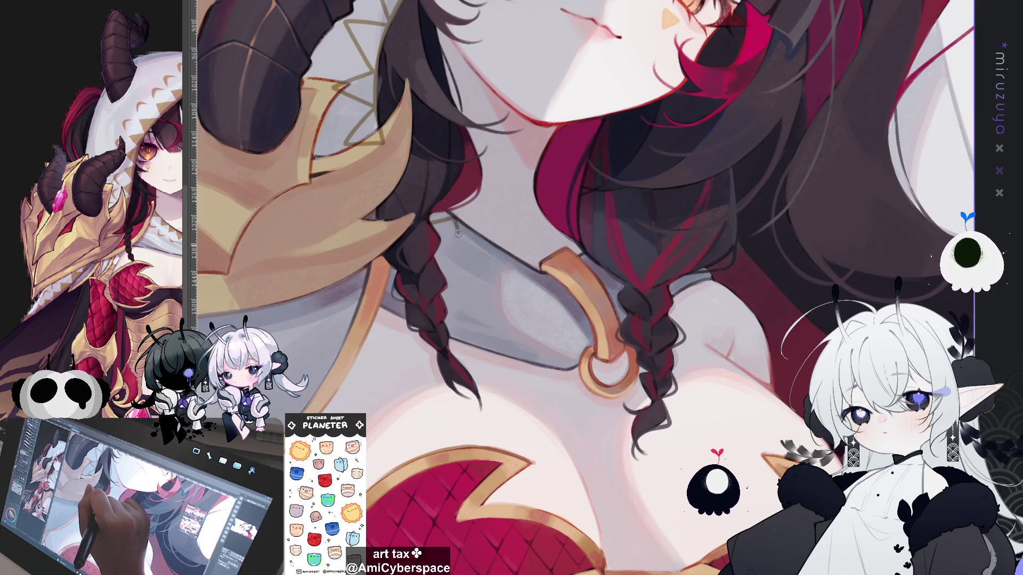
mouse_move(482, 240)
left_mouse_down()
mouse_move(532, 298)
mouse_move(547, 278)
left_mouse_up()
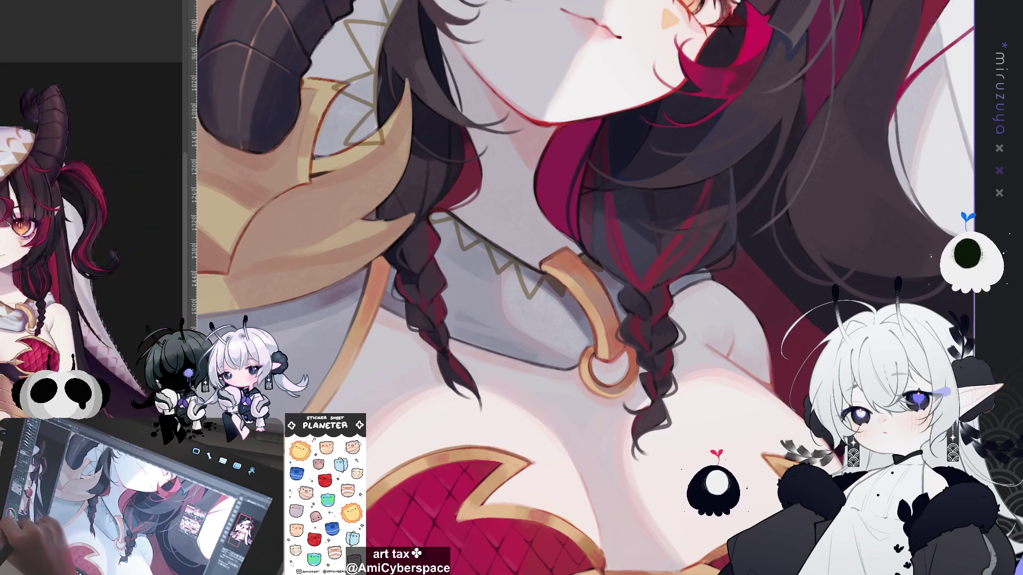
Add a tan zigzag point near the hair ends at the right edge.
mouse_move(606, 393)
left_mouse_down()
mouse_move(705, 226)
mouse_move(696, 209)
left_mouse_up()
mouse_move(535, 401)
left_mouse_down()
mouse_move(551, 373)
mouse_move(580, 411)
mouse_move(618, 373)
mouse_move(640, 393)
mouse_move(652, 343)
mouse_move(678, 354)
mouse_move(637, 395)
mouse_move(586, 416)
mouse_move(545, 410)
left_mouse_up()
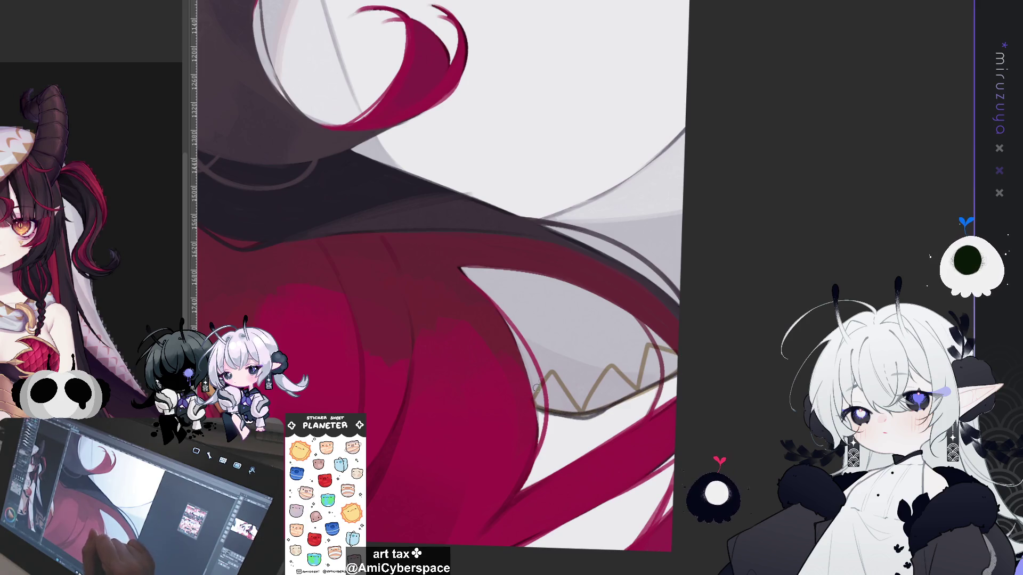
mouse_move(518, 311)
left_mouse_down()
mouse_move(689, 223)
mouse_move(771, 363)
mouse_move(758, 154)
mouse_move(767, 140)
mouse_move(743, 142)
mouse_move(763, 173)
mouse_move(738, 177)
mouse_move(743, 219)
mouse_move(703, 211)
mouse_move(725, 258)
mouse_move(699, 251)
mouse_move(693, 296)
mouse_move(659, 318)
mouse_move(621, 314)
mouse_move(626, 365)
mouse_move(594, 338)
mouse_move(579, 388)
mouse_move(533, 390)
mouse_move(530, 410)
mouse_move(488, 376)
mouse_move(472, 420)
mouse_move(457, 401)
mouse_move(411, 429)
mouse_move(391, 399)
mouse_move(569, 338)
mouse_move(529, 356)
mouse_move(518, 320)
mouse_move(488, 335)
mouse_move(463, 290)
mouse_move(446, 312)
mouse_move(435, 261)
mouse_move(409, 268)
left_mouse_up()
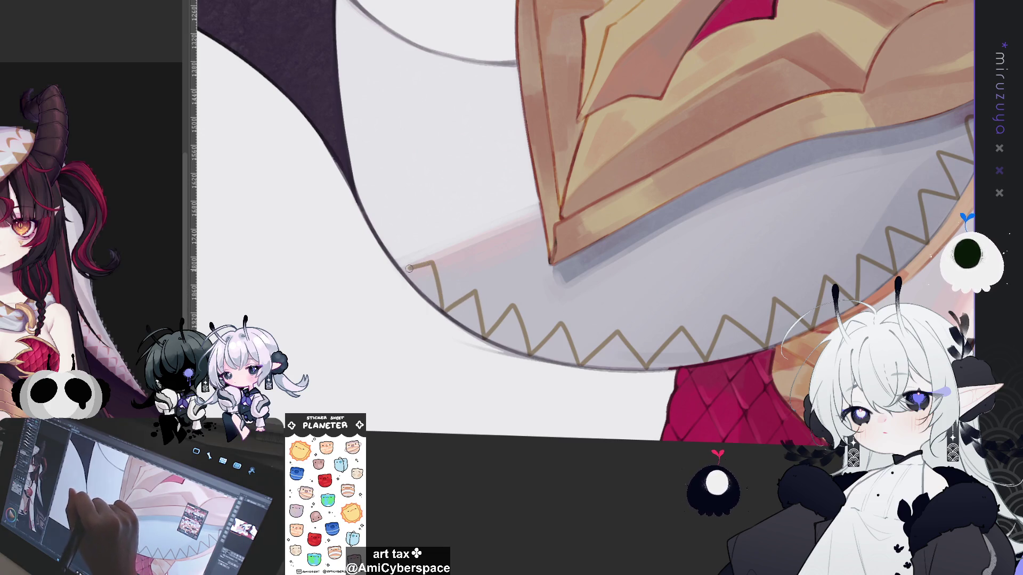
Extend the zigzag points along the cape's lower edge and outline their outer rim in dark.
left_click_drag(536, 188, 599, 302)
mouse_move(466, 385)
left_mouse_down()
mouse_move(476, 335)
mouse_move(428, 325)
mouse_move(417, 281)
mouse_move(448, 358)
mouse_move(501, 418)
left_mouse_up()
left_click_drag(553, 457, 552, 274)
mouse_move(500, 138)
left_mouse_down()
mouse_move(575, 285)
mouse_move(589, 403)
left_mouse_up()
mouse_move(701, 165)
left_mouse_down()
mouse_move(719, 308)
mouse_move(477, 446)
mouse_move(515, 326)
mouse_move(519, 267)
mouse_move(501, 163)
left_mouse_up()
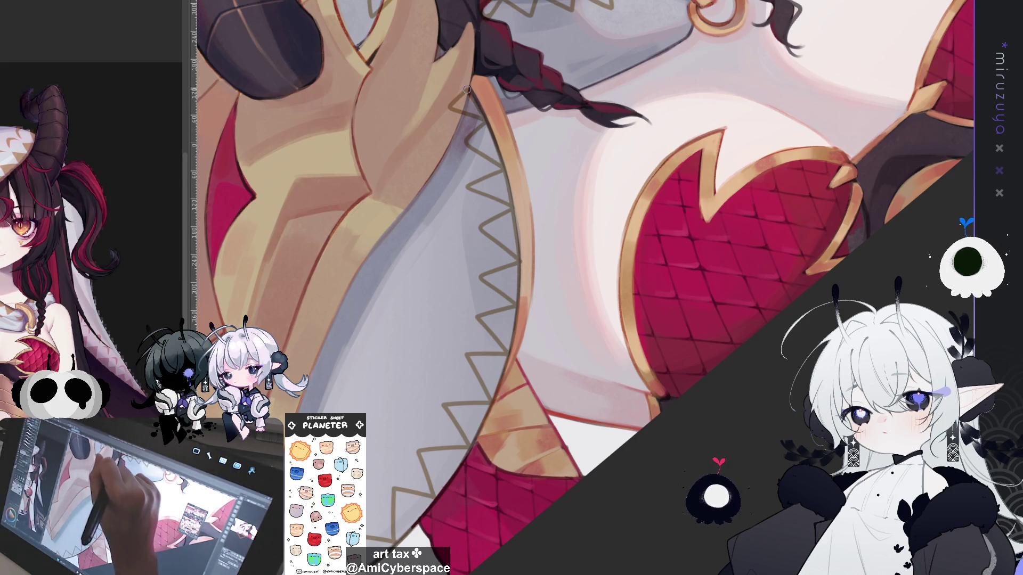
key("ctrl+0")
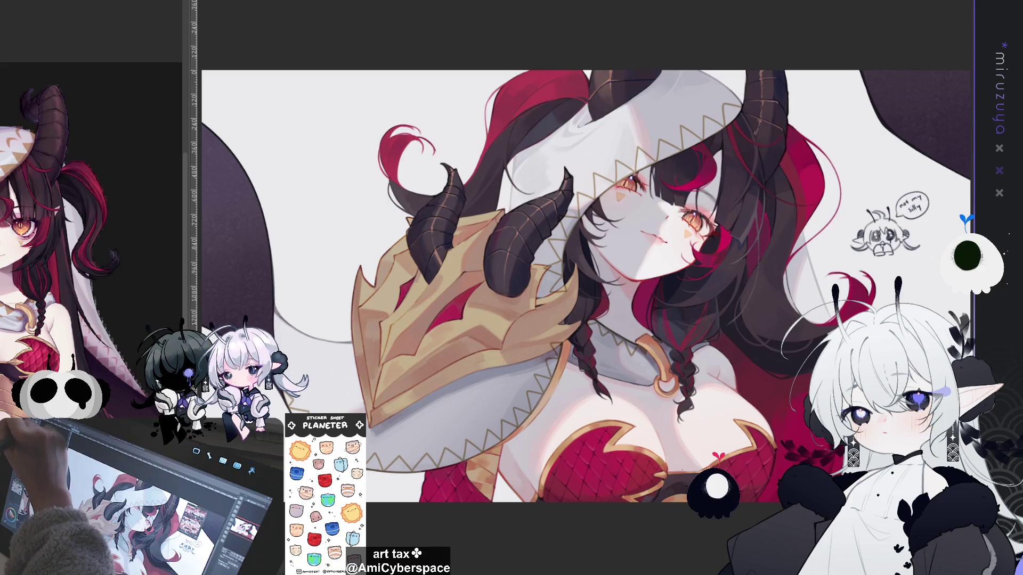
Invert the selection back onto the zigzag trim area, then deselect it.
key("ctrl+shift+i")
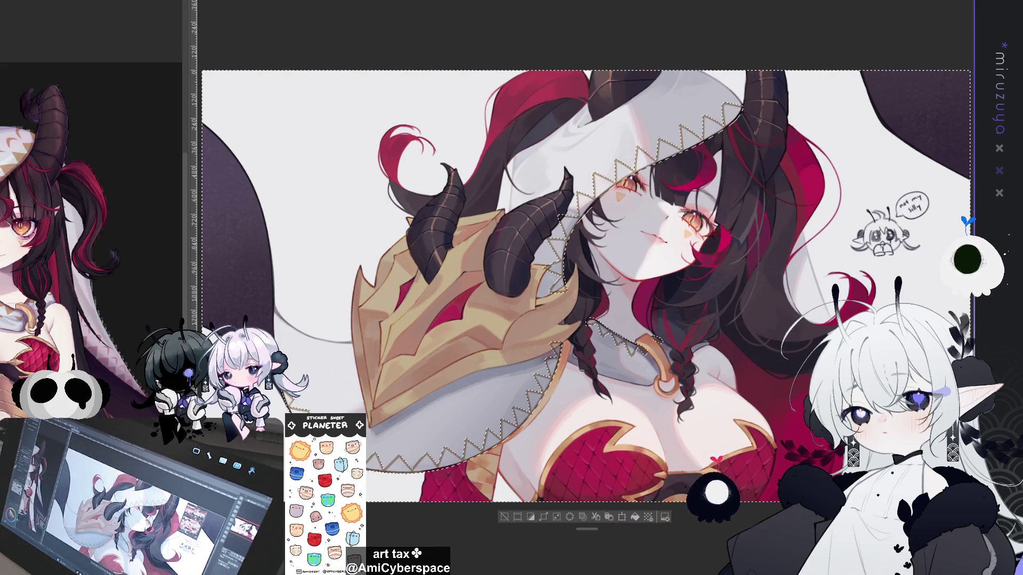
left_click(530, 517)
left_click(543, 488)
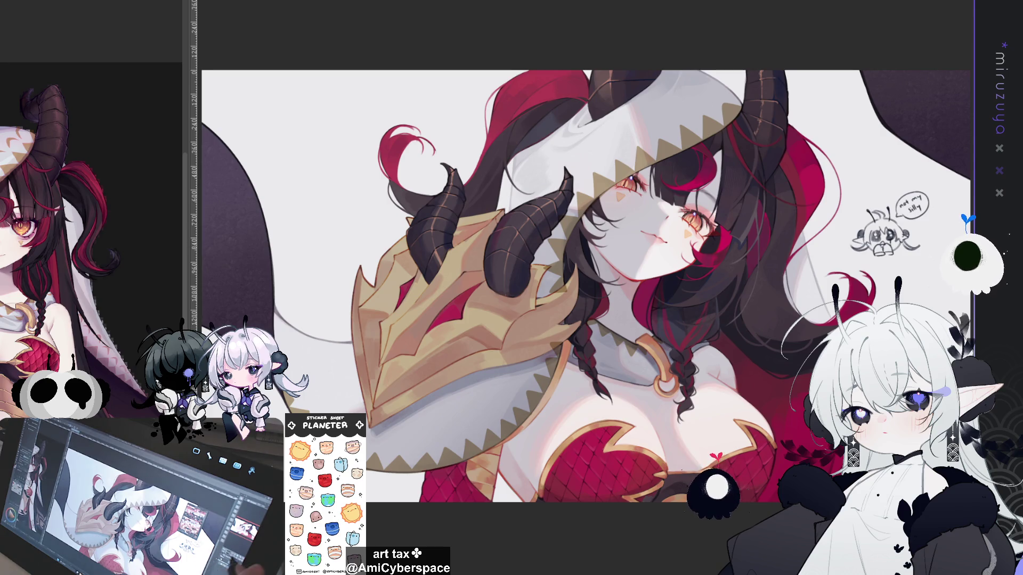
Zoom in near the helmet and paint light highlight strokes over the helmet and hair.
key("ctrl+plus")
key("ctrl+plus")
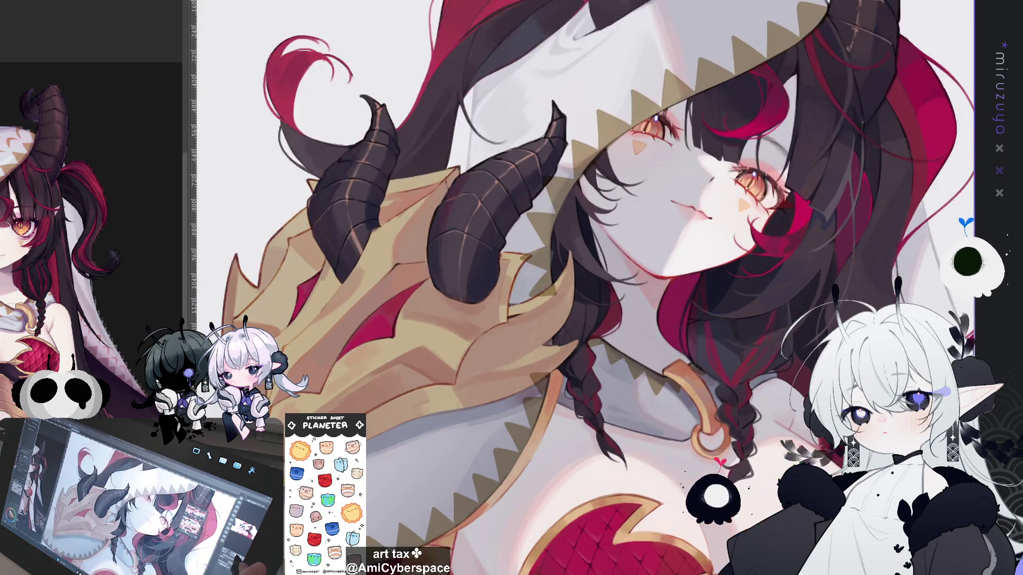
left_click_drag(532, 298, 454, 188)
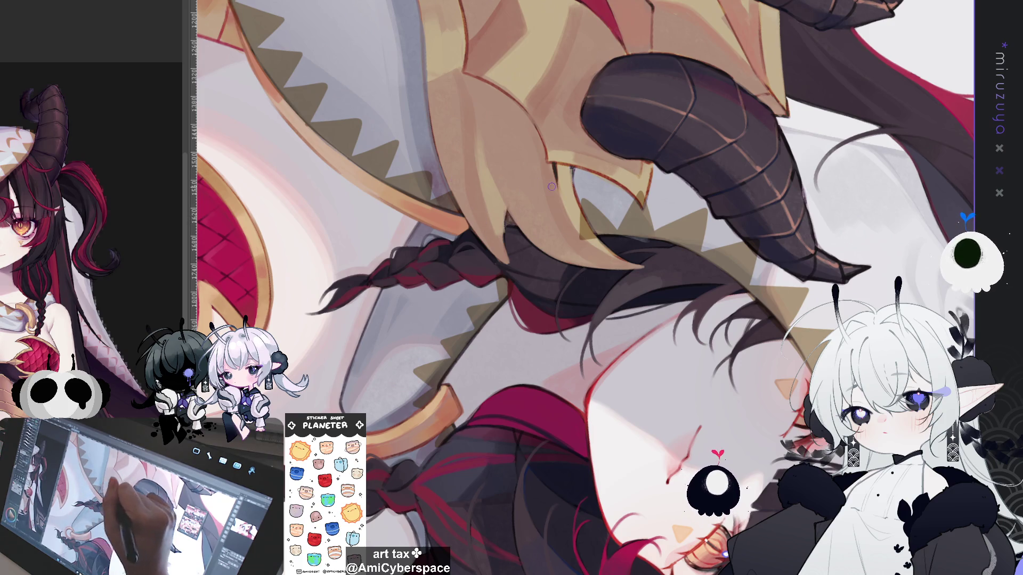
mouse_move(570, 195)
left_mouse_down()
mouse_move(601, 247)
mouse_move(570, 261)
mouse_move(517, 240)
left_mouse_up()
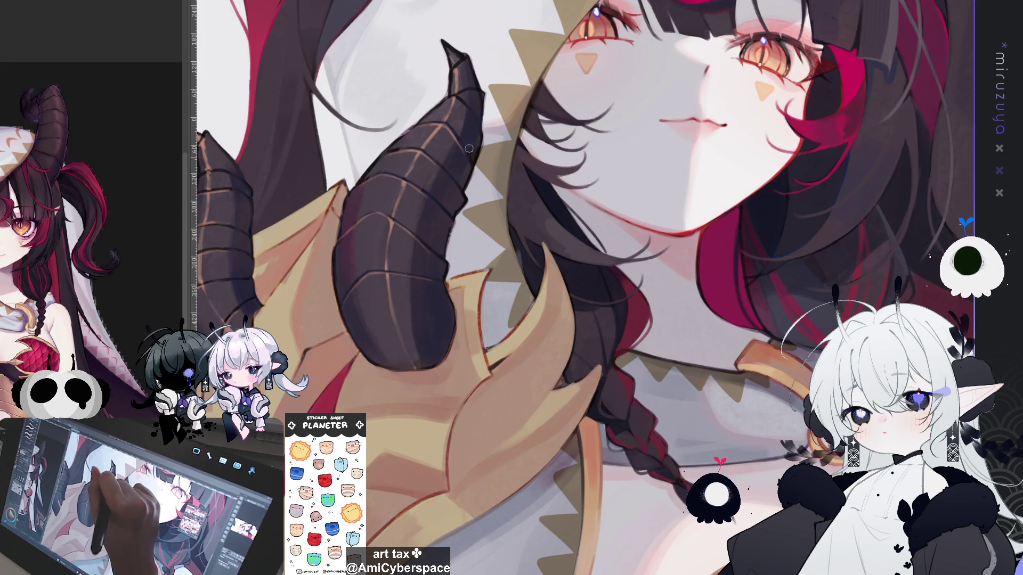
mouse_move(470, 146)
left_mouse_down()
mouse_move(544, 133)
mouse_move(598, 251)
left_mouse_up()
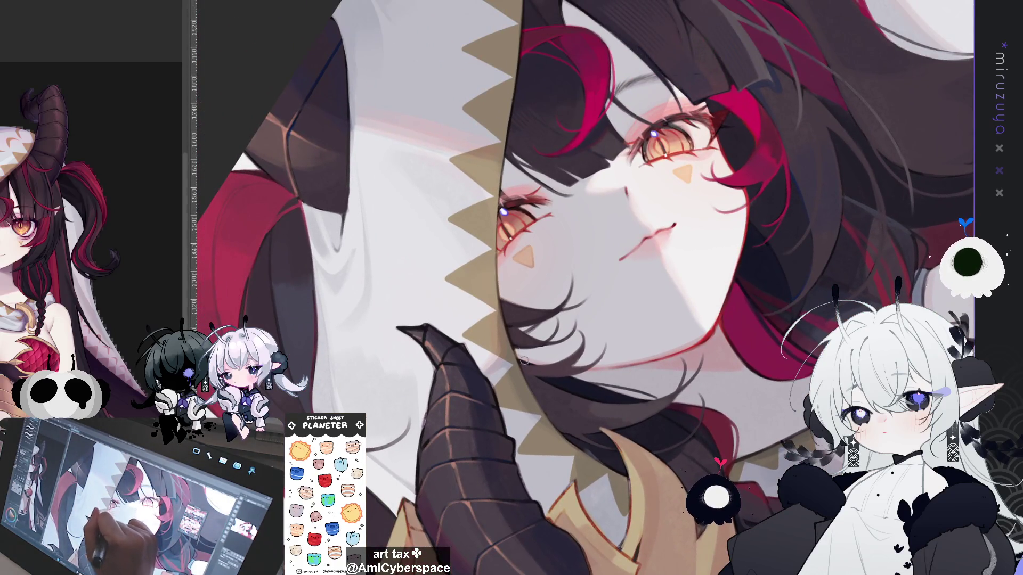
left_click_drag(599, 219, 643, 372)
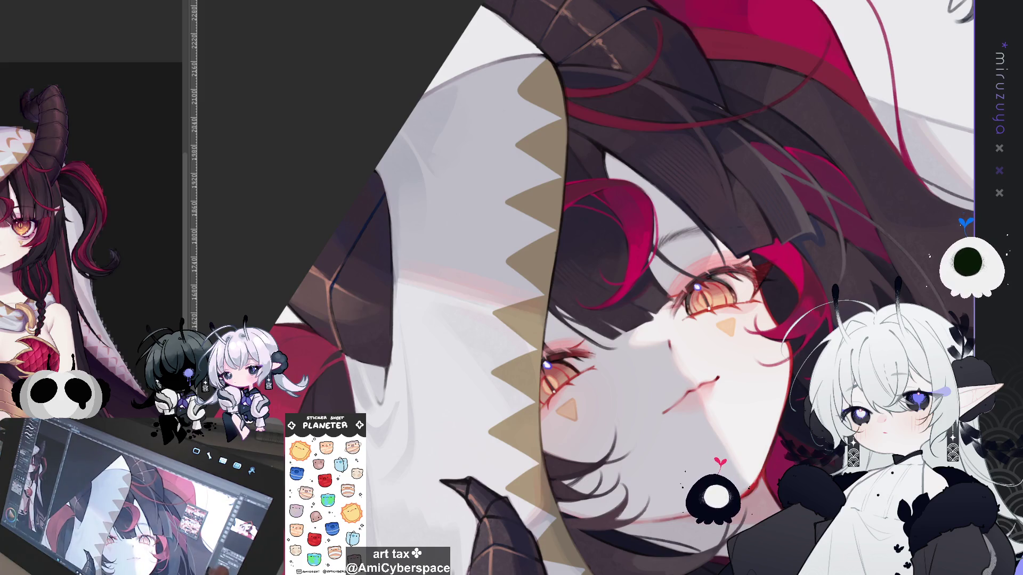
left_click_drag(597, 288, 562, 260)
left_click_drag(799, 480, 512, 259)
left_click_drag(693, 427, 639, 245)
left_click_drag(475, 146, 521, 191)
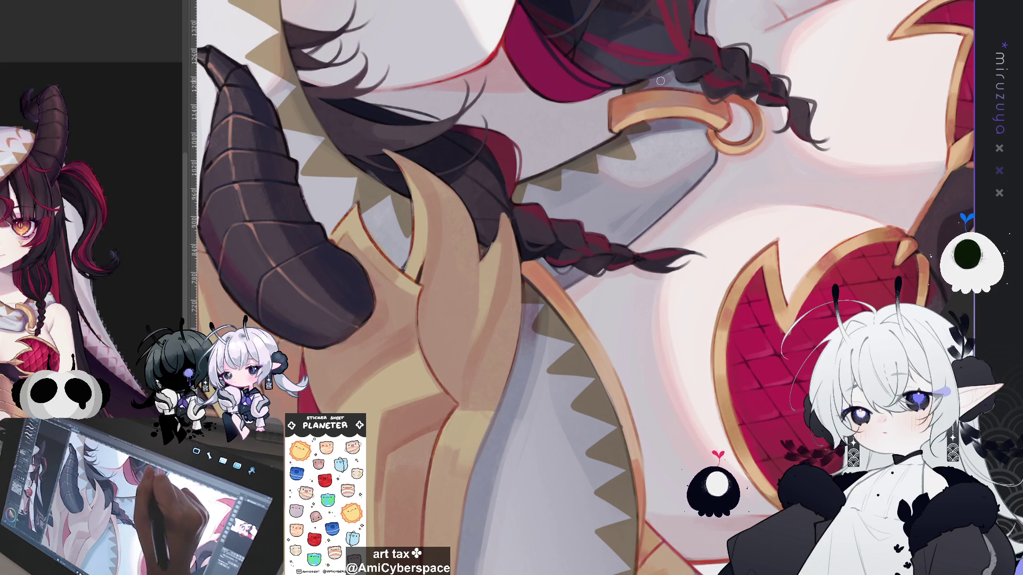
mouse_move(690, 57)
left_mouse_down()
mouse_move(569, 274)
mouse_move(575, 160)
mouse_move(639, 224)
mouse_move(679, 194)
left_mouse_up()
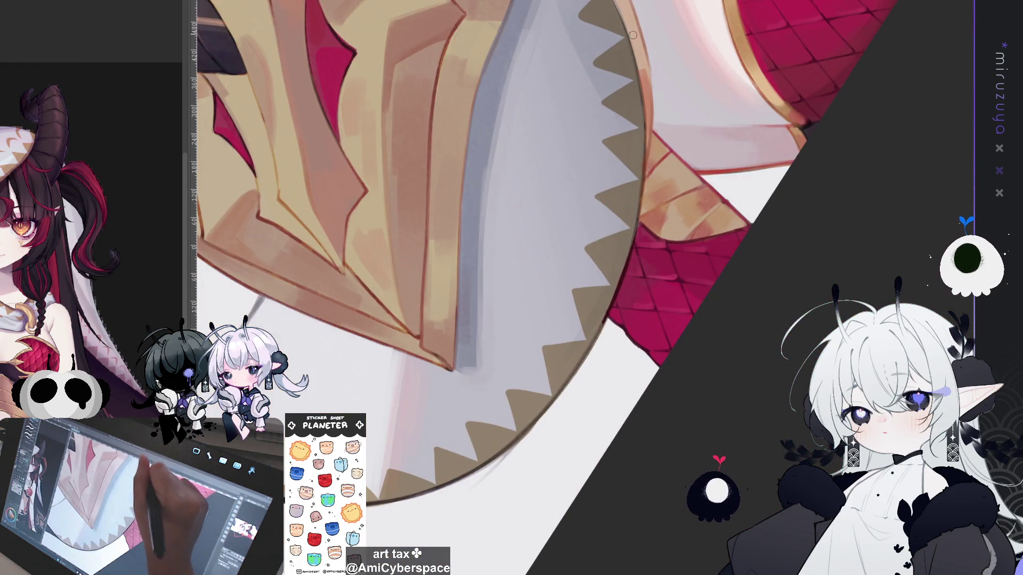
mouse_move(648, 205)
left_mouse_down()
mouse_move(630, 131)
mouse_move(680, 235)
mouse_move(542, 357)
left_mouse_up()
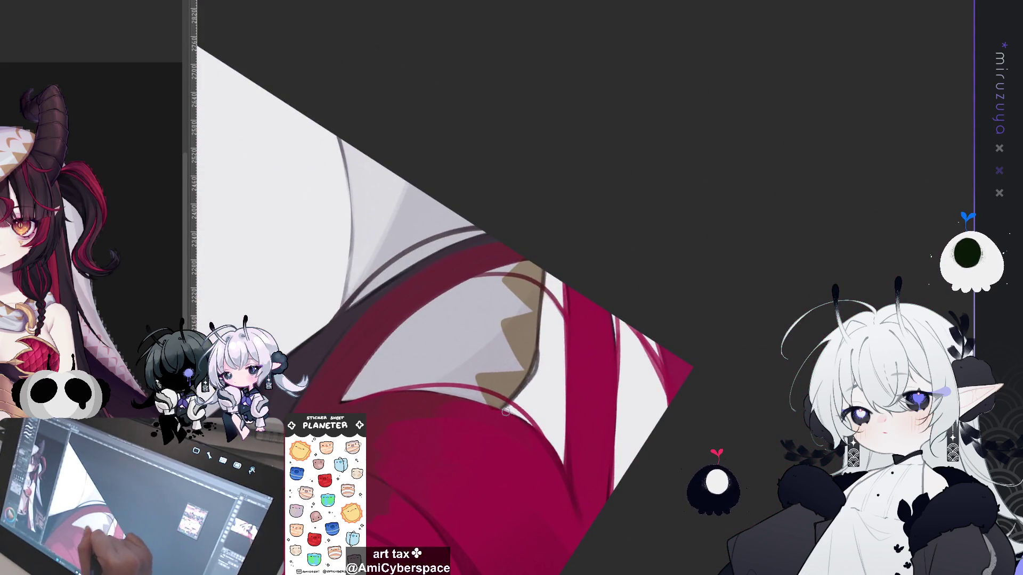
mouse_move(511, 418)
left_mouse_down()
mouse_move(680, 297)
mouse_move(603, 248)
left_mouse_up()
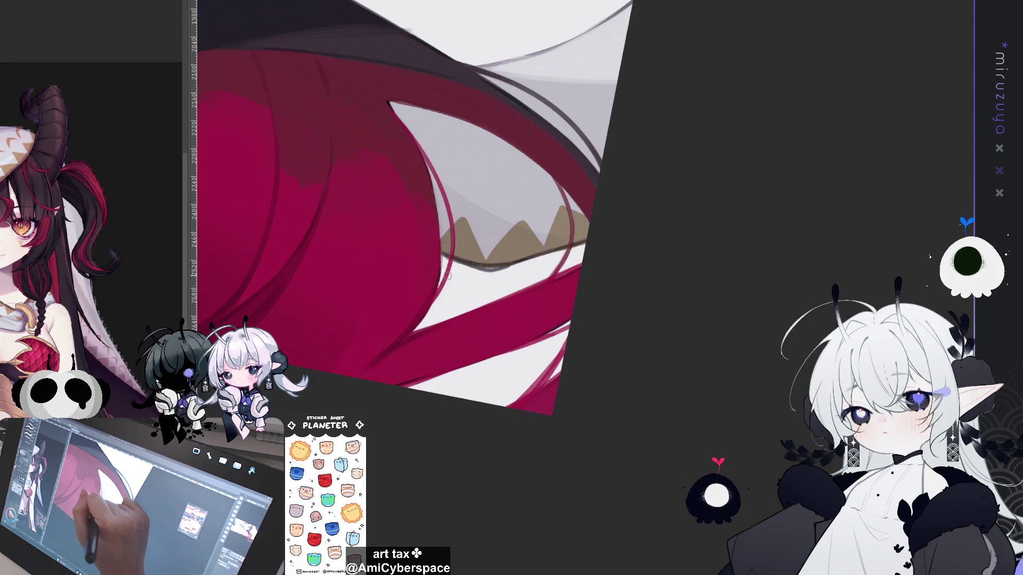
left_click_drag(610, 226, 602, 293)
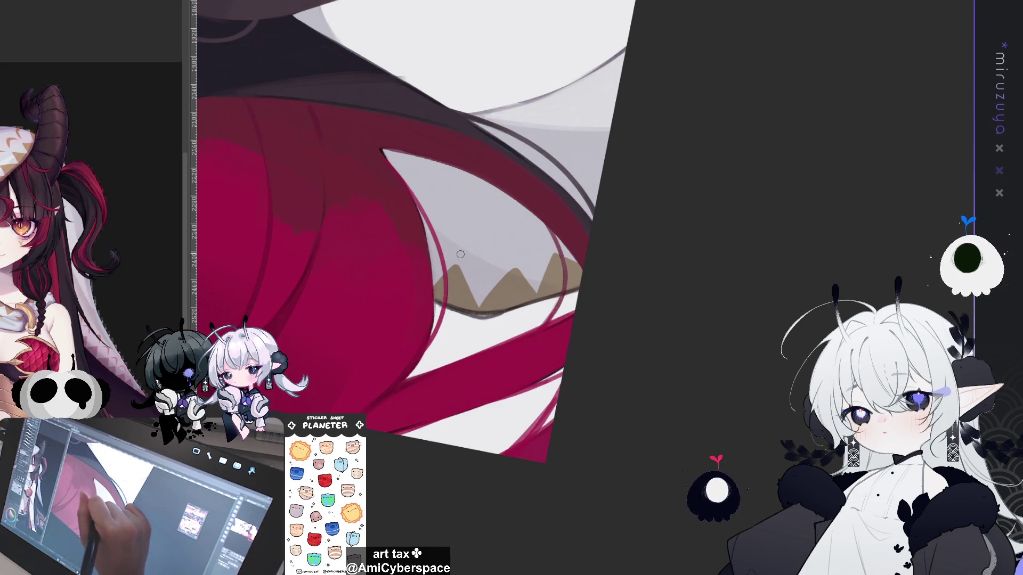
mouse_move(458, 259)
left_mouse_down()
mouse_move(474, 243)
mouse_move(513, 259)
mouse_move(482, 243)
mouse_move(506, 254)
left_mouse_up()
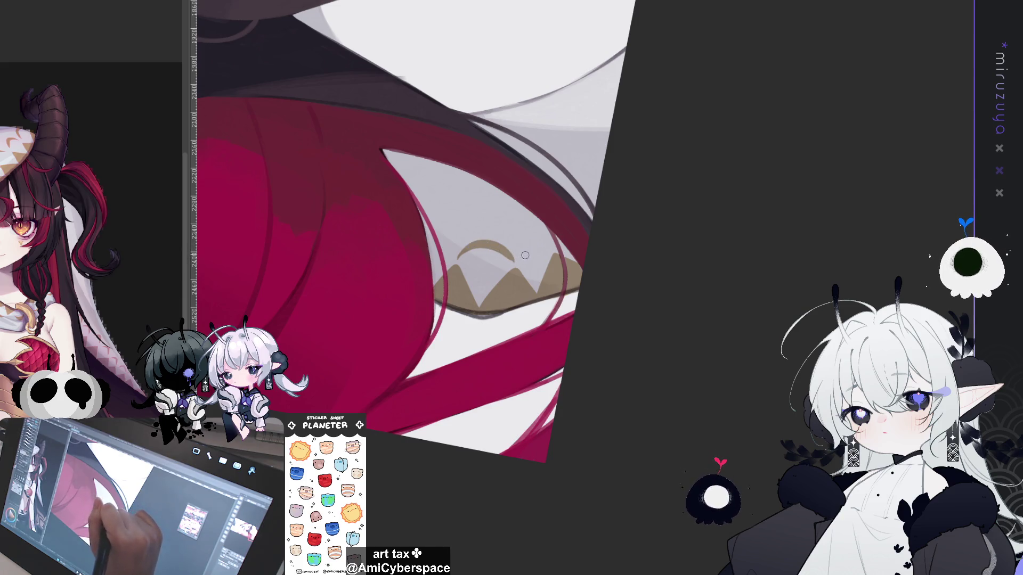
Paint brown arcs over the right and left trim points.
mouse_move(519, 259)
left_mouse_down()
mouse_move(536, 241)
mouse_move(556, 248)
left_mouse_up()
left_click_drag(521, 258, 541, 244)
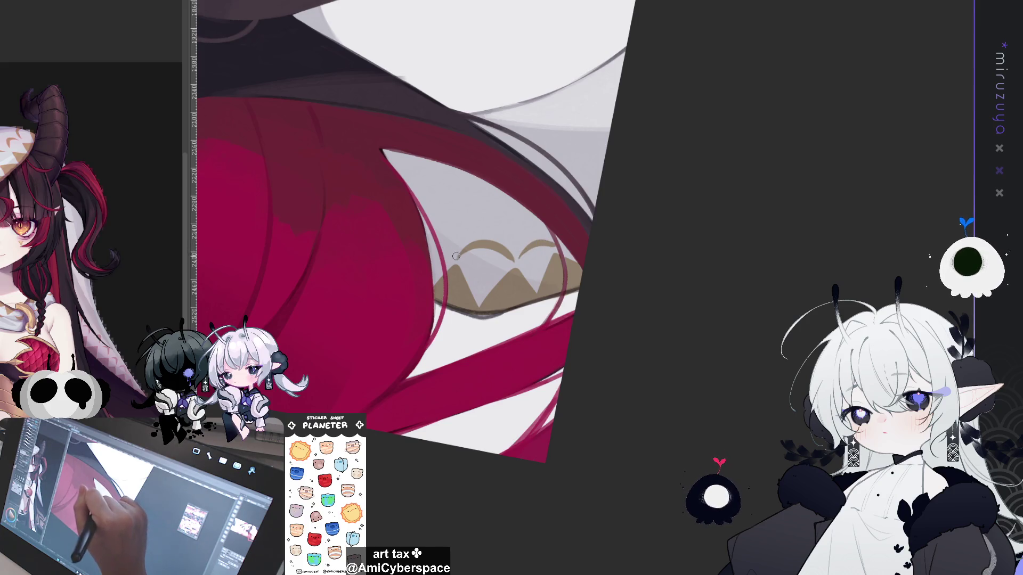
mouse_move(426, 241)
left_mouse_down()
mouse_move(461, 260)
mouse_move(772, 237)
left_mouse_up()
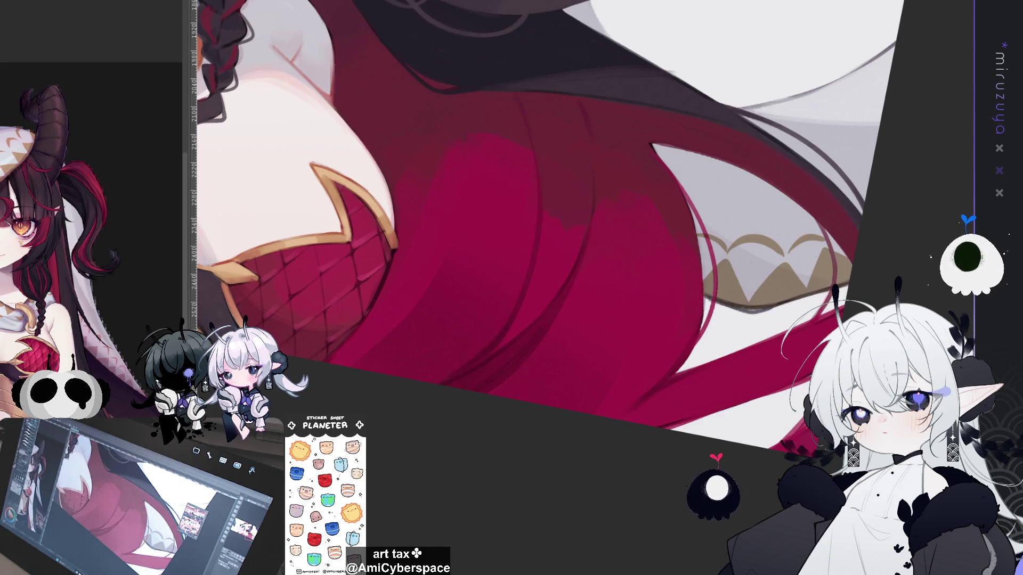
Add a small stroke along the collar tooth edge near the neck, redoing it once.
left_click_drag(423, 256, 506, 196)
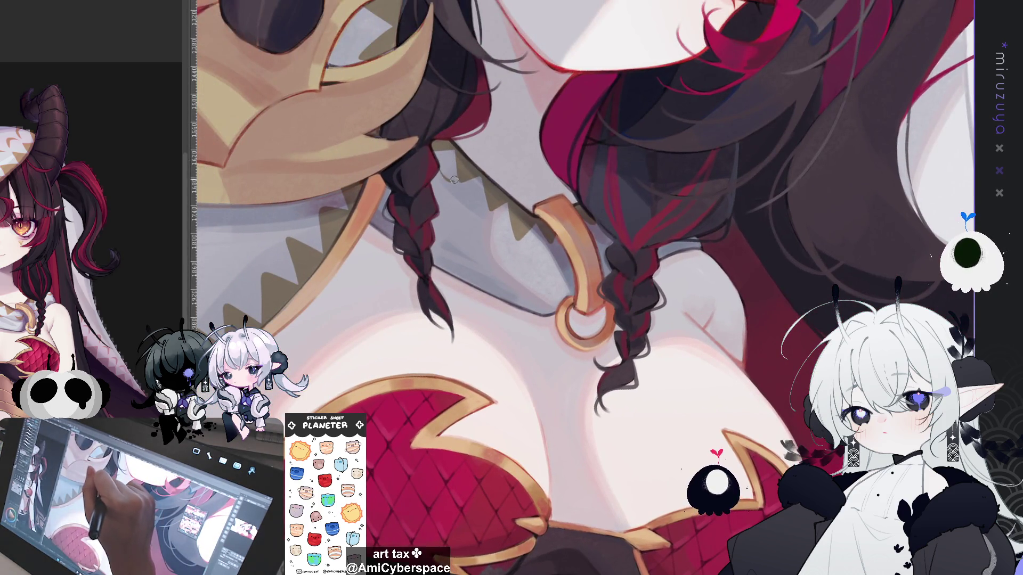
mouse_move(462, 192)
left_mouse_down()
mouse_move(507, 238)
mouse_move(542, 246)
mouse_move(526, 241)
mouse_move(601, 236)
left_mouse_up()
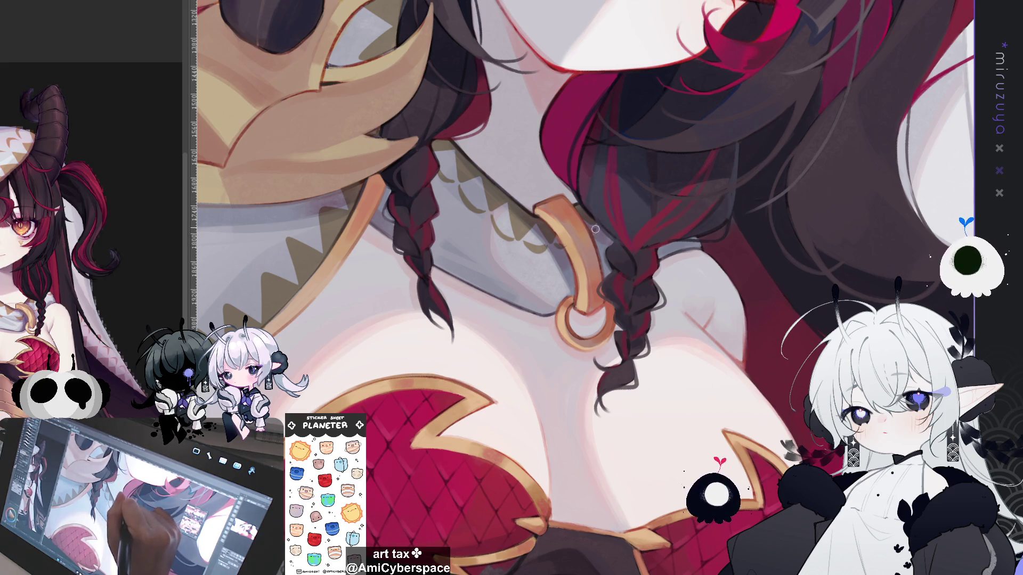
mouse_move(426, 317)
left_mouse_down()
mouse_move(411, 195)
mouse_move(386, 148)
mouse_move(412, 202)
left_mouse_up()
key("ctrl+z")
mouse_move(389, 150)
left_mouse_down()
mouse_move(432, 219)
mouse_move(413, 205)
mouse_move(449, 249)
left_mouse_up()
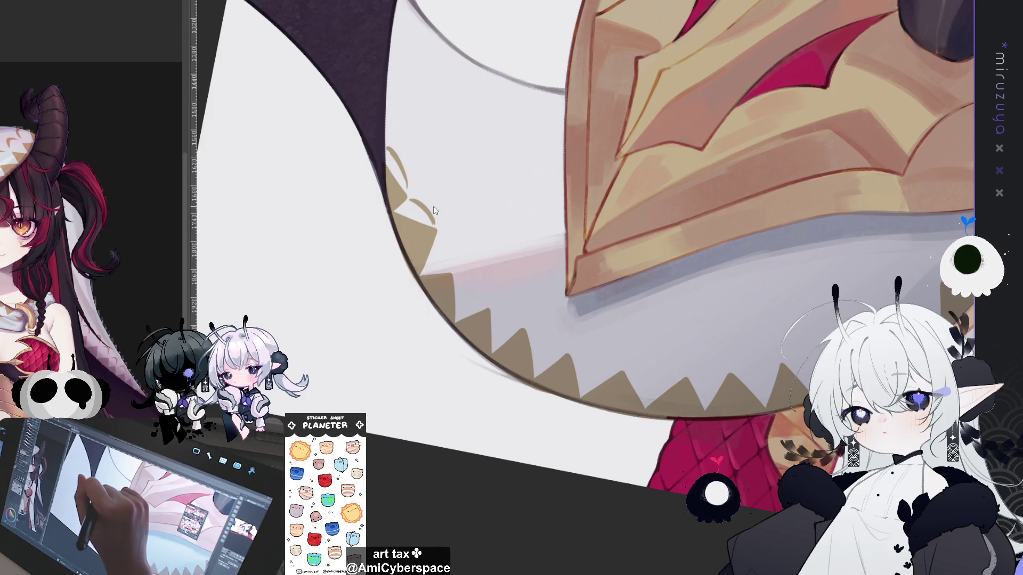
Draw and darken curved scallop strokes along the collar tooth edge under the gold mask.
mouse_move(413, 194)
left_mouse_down()
mouse_move(439, 221)
mouse_move(454, 265)
left_mouse_up()
mouse_move(441, 228)
left_mouse_down()
mouse_move(453, 271)
mouse_move(489, 306)
left_mouse_up()
left_click_drag(460, 271, 489, 301)
mouse_move(461, 268)
left_mouse_down()
mouse_move(489, 303)
mouse_move(515, 301)
mouse_move(524, 321)
mouse_move(551, 319)
mouse_move(568, 344)
mouse_move(564, 329)
mouse_move(616, 363)
mouse_move(602, 341)
mouse_move(619, 361)
mouse_move(666, 348)
mouse_move(683, 367)
mouse_move(652, 347)
mouse_move(694, 361)
mouse_move(727, 354)
mouse_move(735, 364)
mouse_move(756, 347)
mouse_move(782, 356)
mouse_move(759, 344)
mouse_move(780, 355)
mouse_move(826, 332)
left_mouse_up()
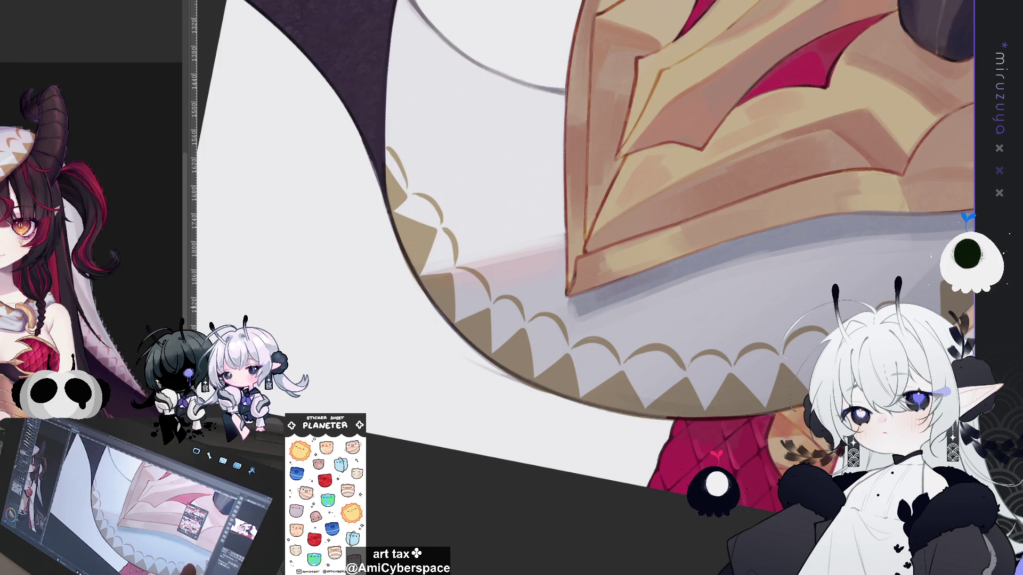
mouse_move(942, 181)
left_mouse_down()
mouse_move(714, 177)
mouse_move(696, 251)
left_mouse_up()
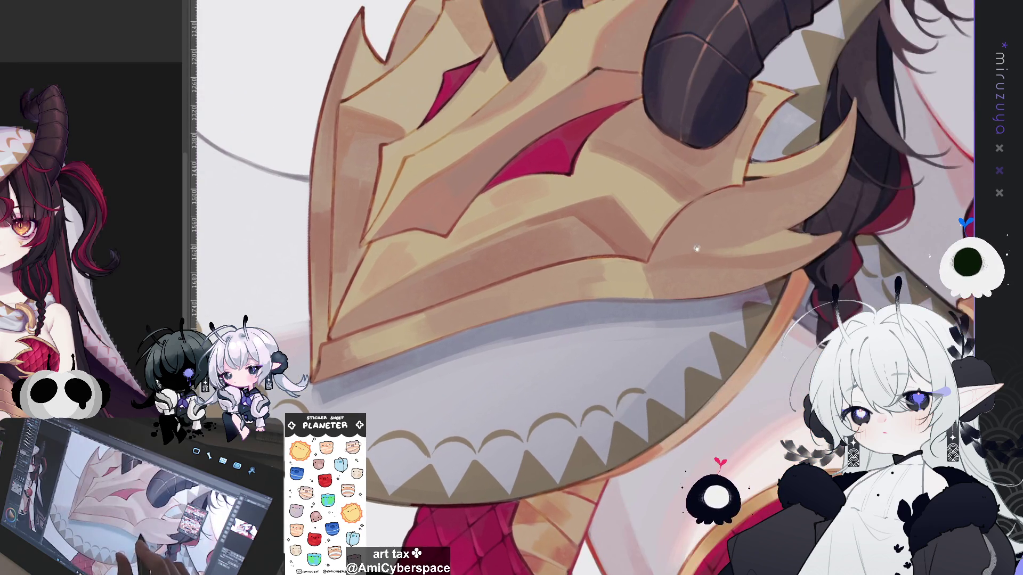
Paint two more scallop arcs along the hood edge over the face, moving along the hood.
mouse_move(649, 386)
left_mouse_down()
mouse_move(709, 330)
mouse_move(629, 237)
left_mouse_up()
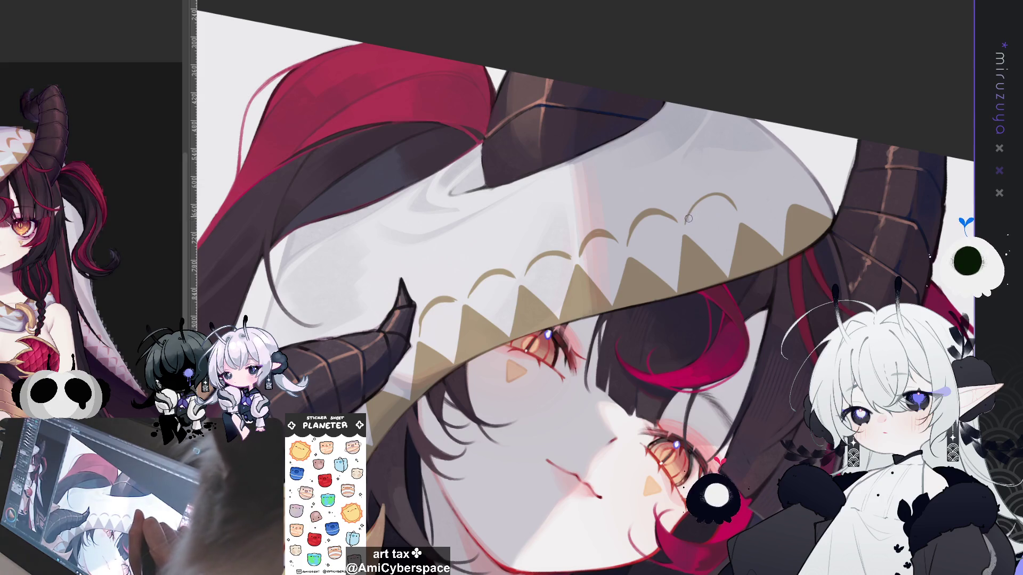
mouse_move(738, 214)
left_mouse_down()
mouse_move(766, 189)
mouse_move(688, 229)
left_mouse_up()
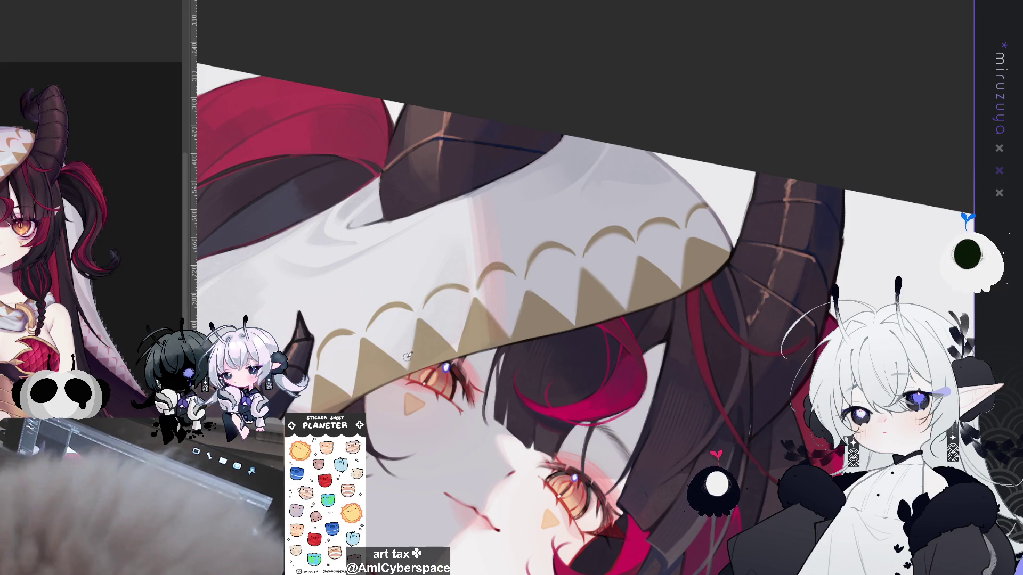
mouse_move(407, 357)
left_mouse_down()
mouse_move(486, 323)
mouse_move(511, 299)
left_mouse_up()
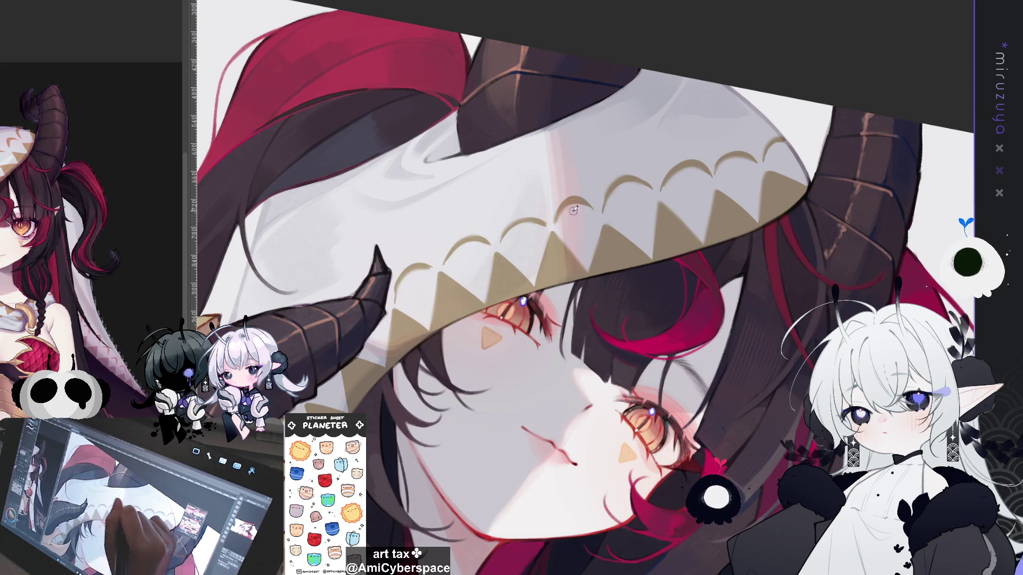
left_click_drag(647, 322, 752, 236)
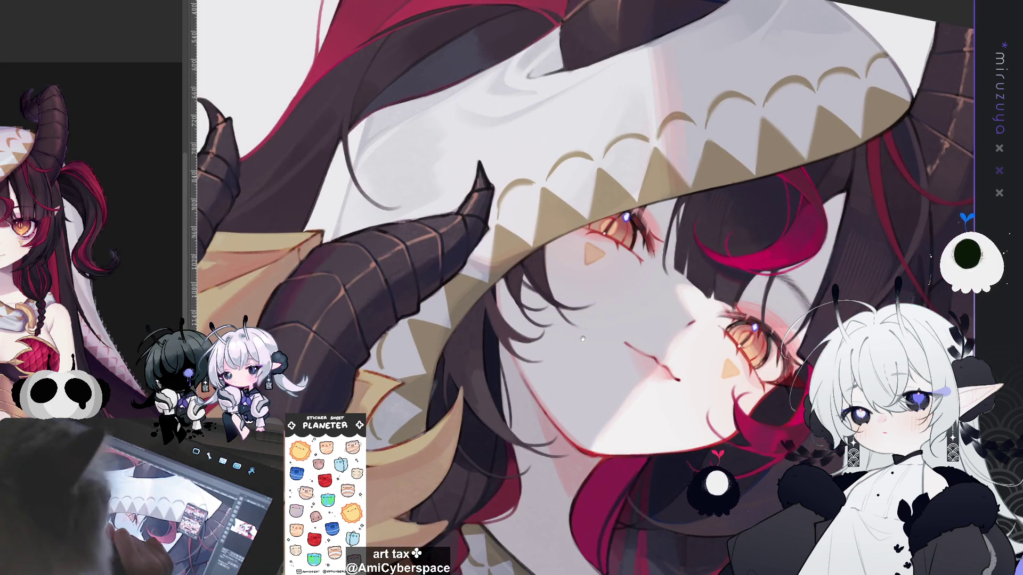
left_click_drag(580, 297, 662, 222)
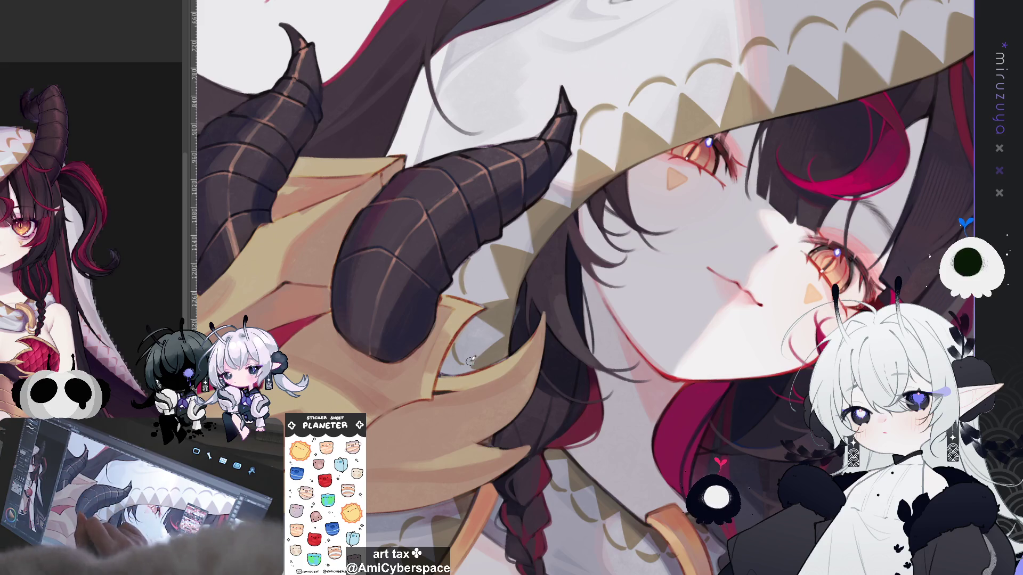
Zoom in on the lower armor rim and brush light scale arcs over its teeth.
left_click_drag(553, 347, 572, 225)
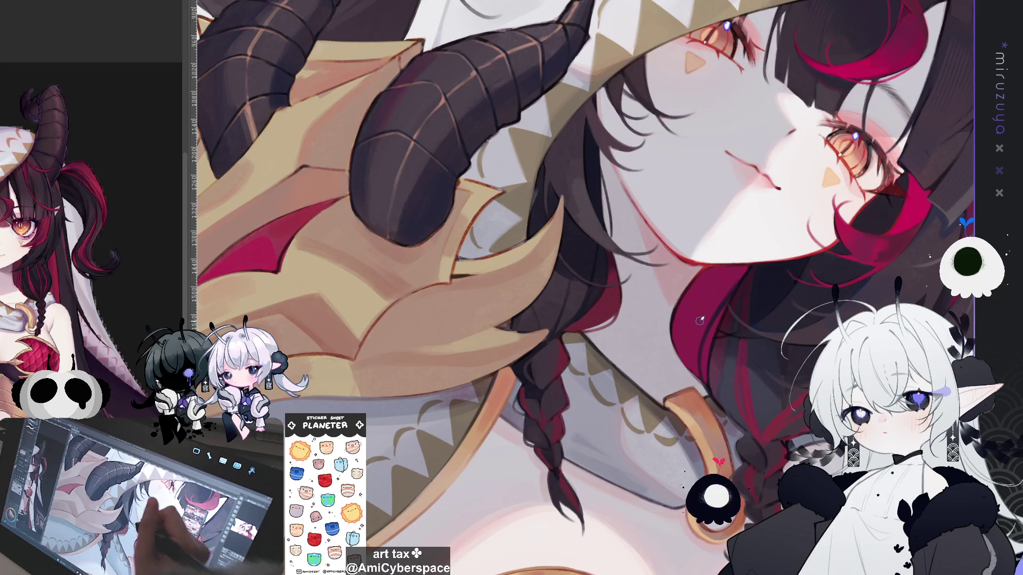
left_click_drag(437, 431, 496, 274)
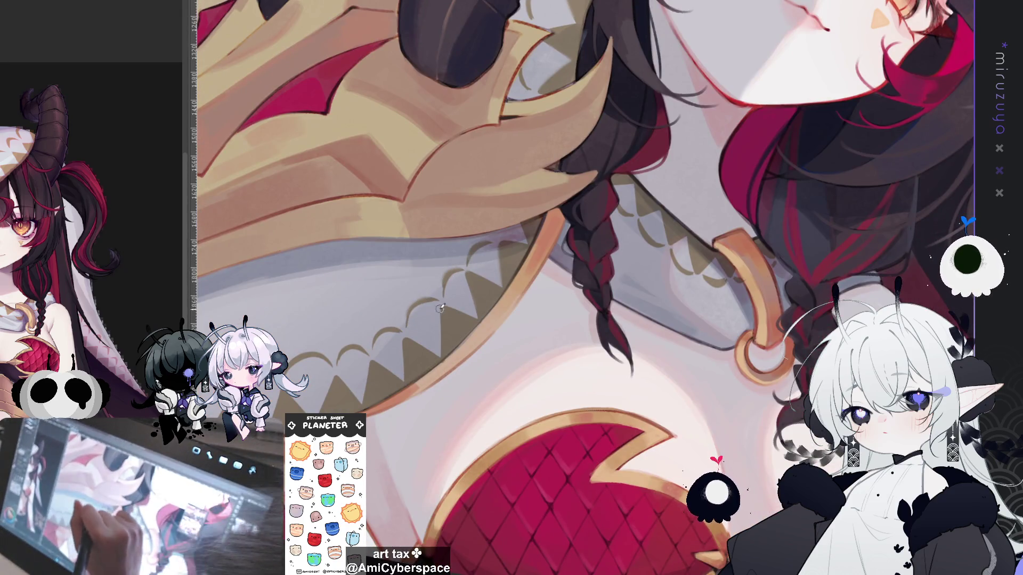
left_click_drag(424, 300, 549, 204)
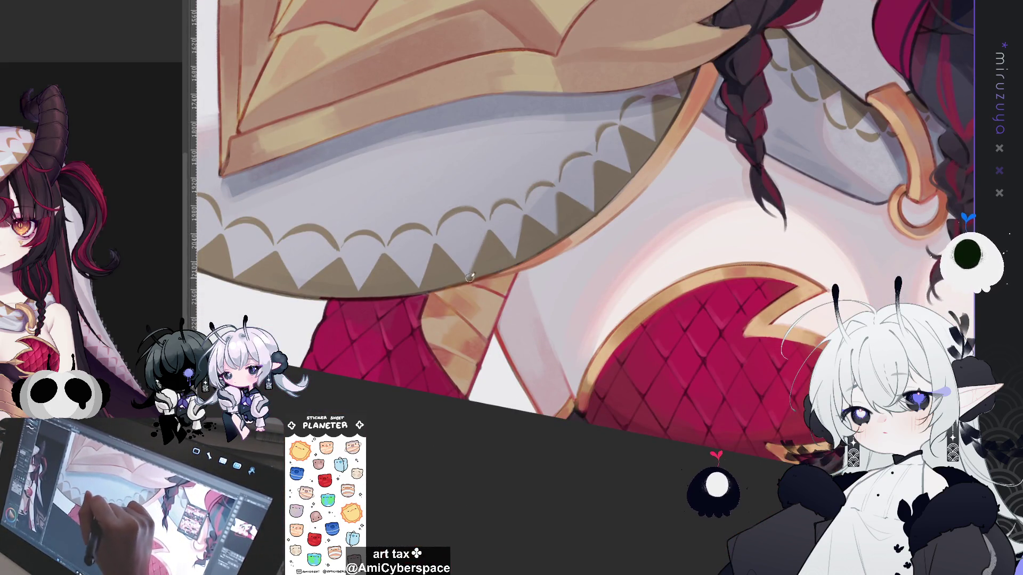
scroll(470, 277, "up", 1)
scroll(339, 140, "up", 1)
mouse_move(339, 140)
left_mouse_down()
mouse_move(322, 136)
mouse_move(317, 112)
mouse_move(322, 151)
mouse_move(359, 158)
mouse_move(344, 216)
mouse_move(382, 199)
mouse_move(403, 250)
left_mouse_up()
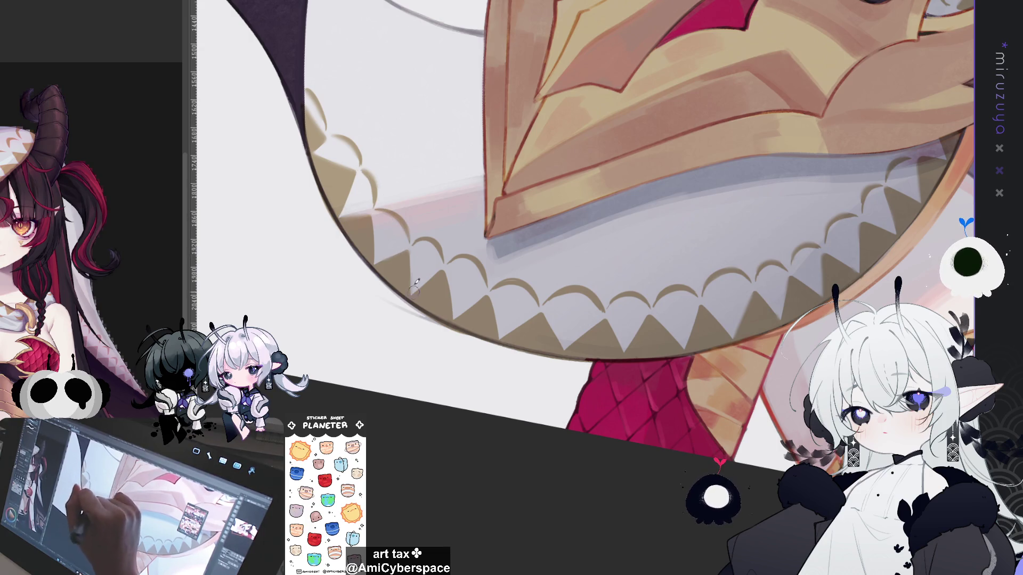
left_click_drag(458, 276, 488, 294)
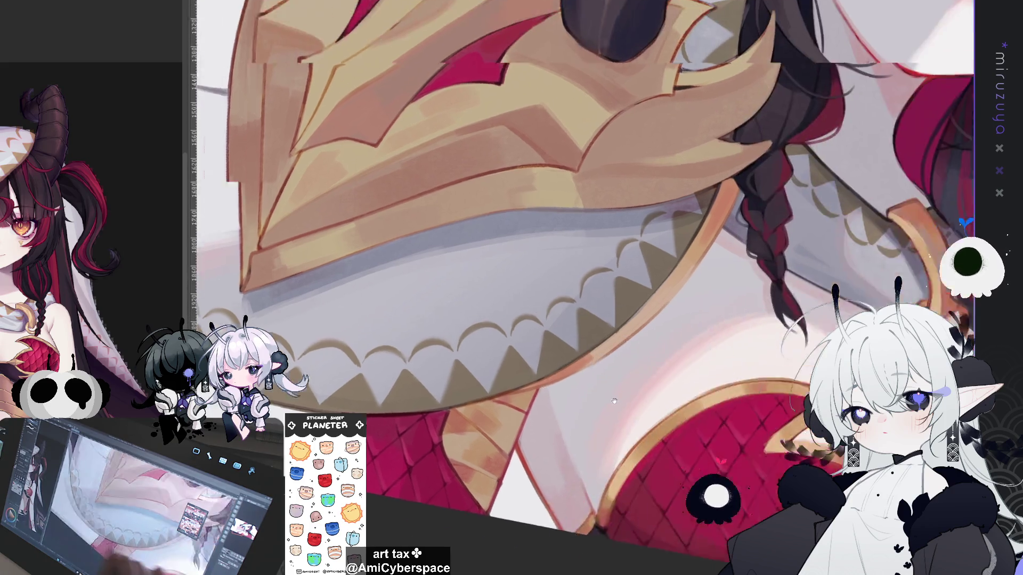
left_click_drag(666, 335, 526, 296)
left_click_drag(802, 322, 575, 344)
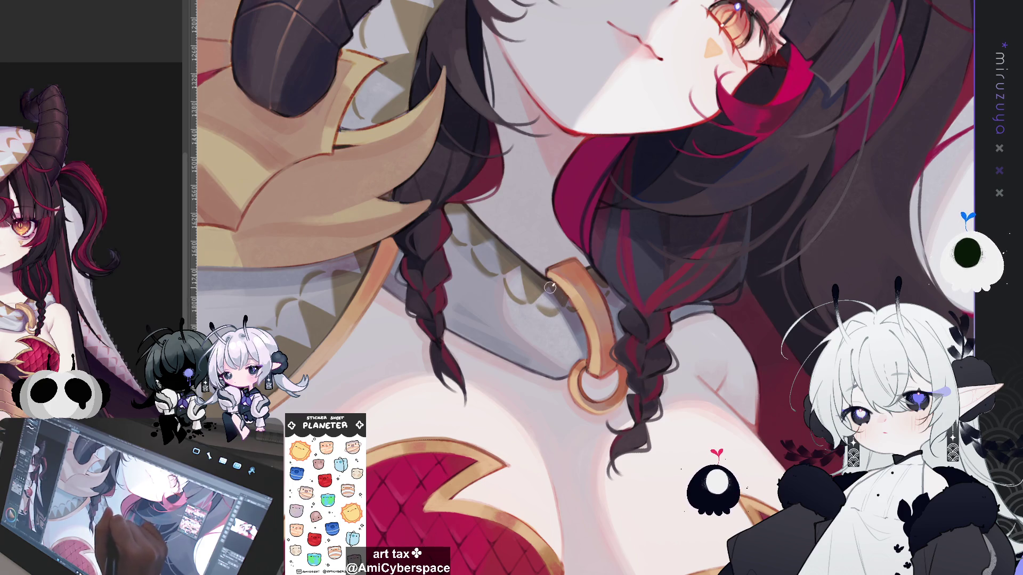
mouse_move(634, 293)
left_mouse_down()
mouse_move(744, 318)
mouse_move(565, 327)
left_mouse_up()
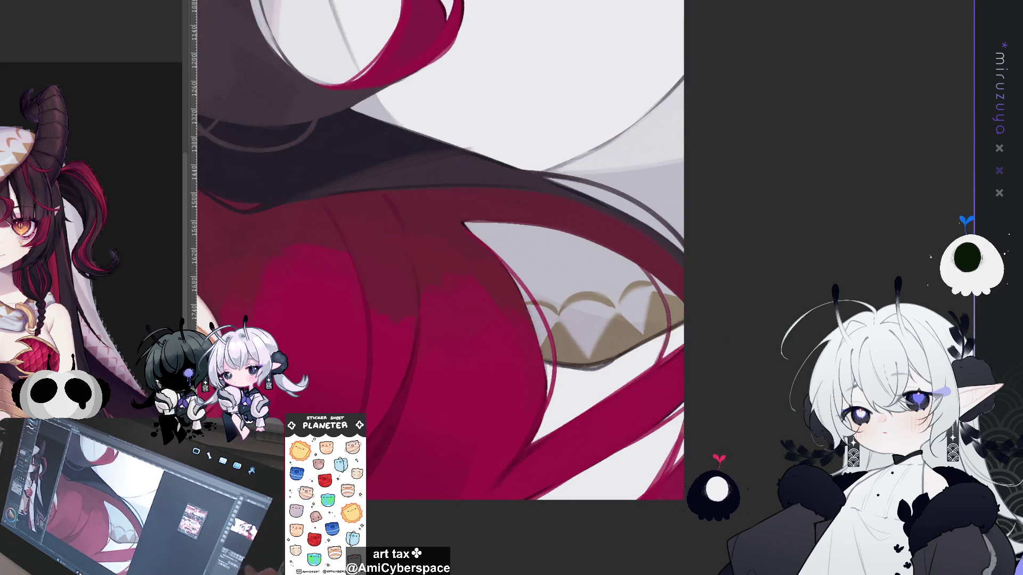
key("ctrl+0")
key("ctrl+plus")
key("ctrl+plus")
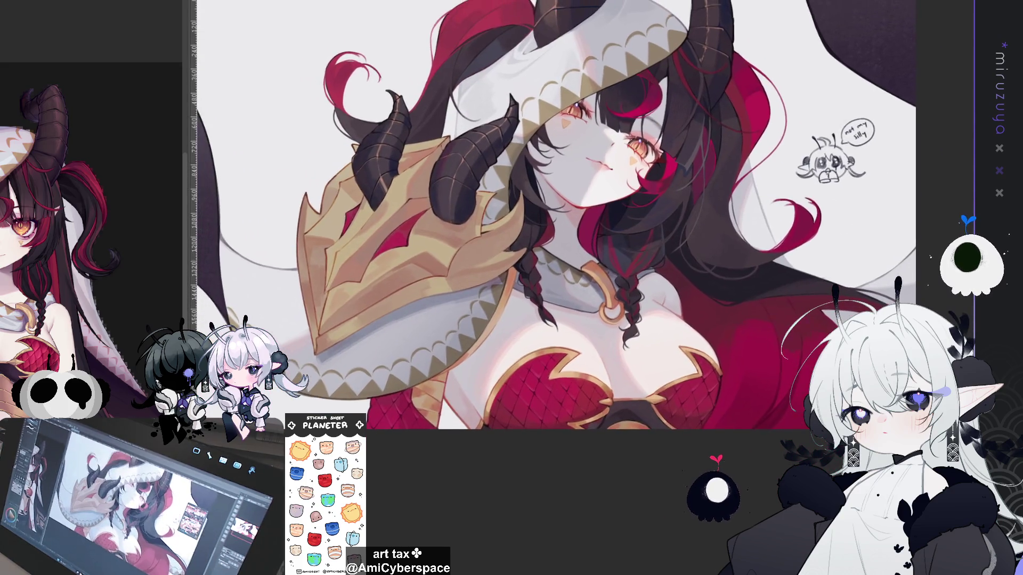
key("ctrl+a")
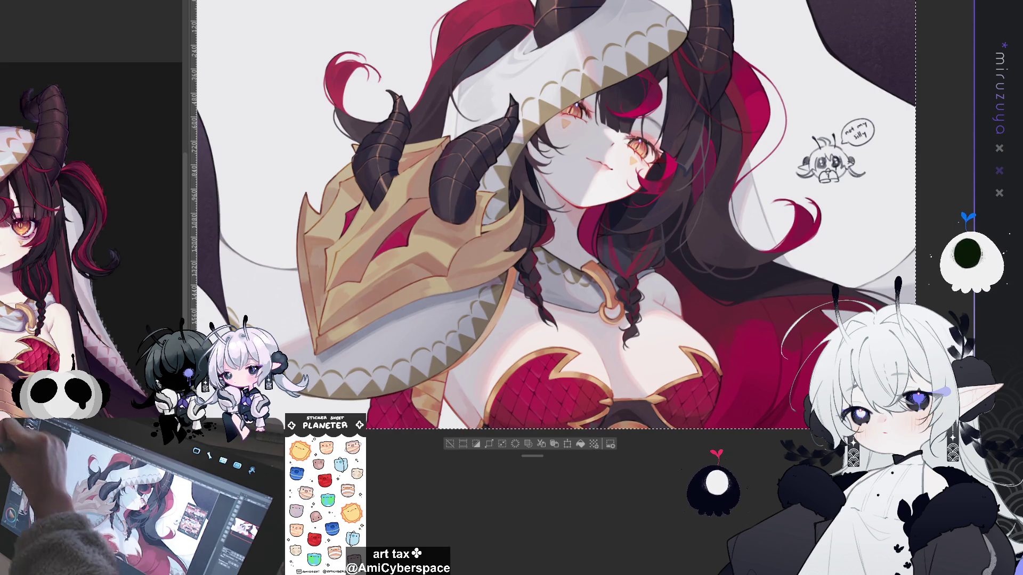
left_click_drag(532, 213, 589, 179)
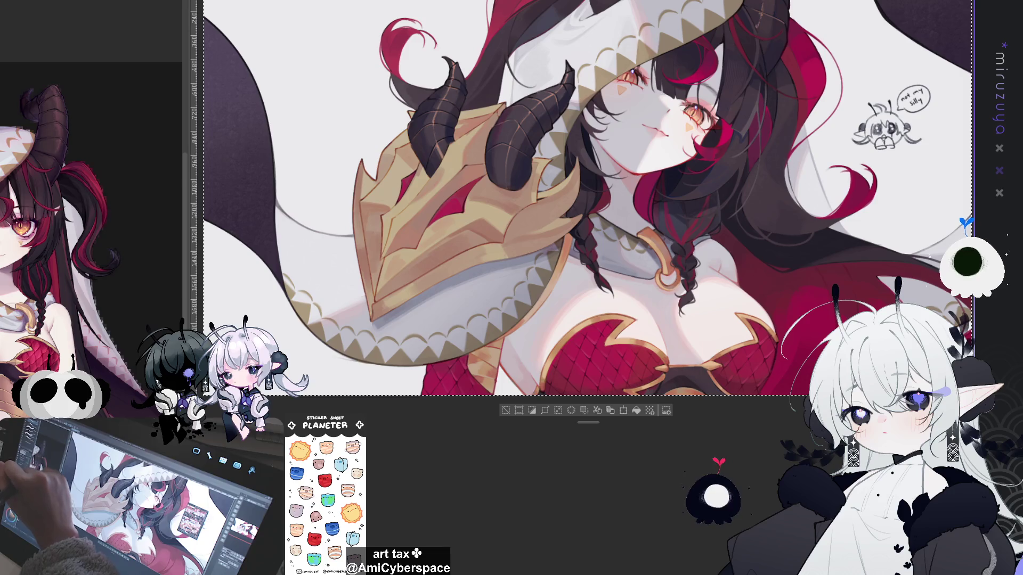
mouse_move(609, 258)
left_mouse_down()
mouse_move(547, 349)
mouse_move(501, 378)
left_mouse_up()
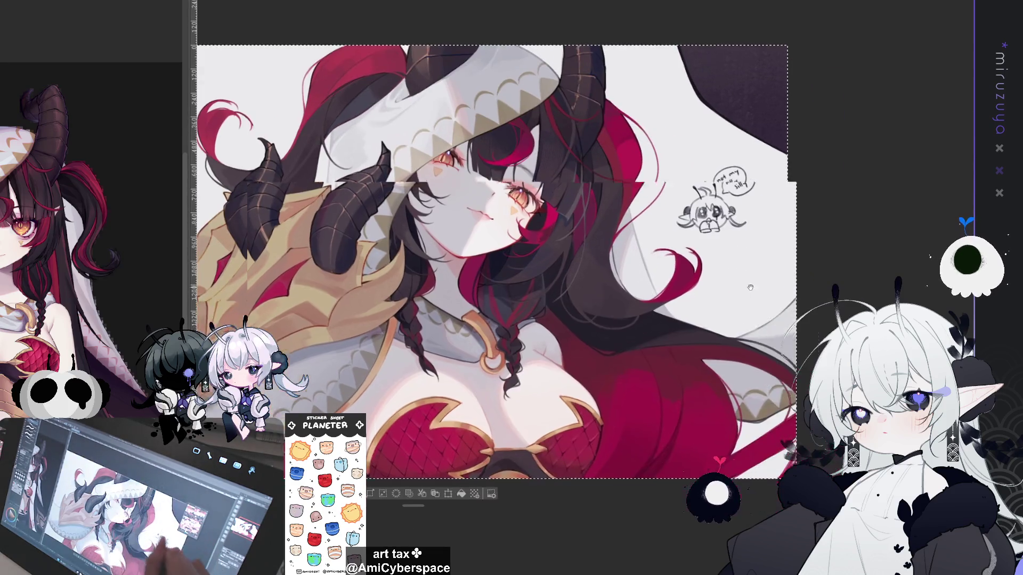
left_click_drag(499, 200, 422, 162)
left_click_drag(796, 353, 970, 303)
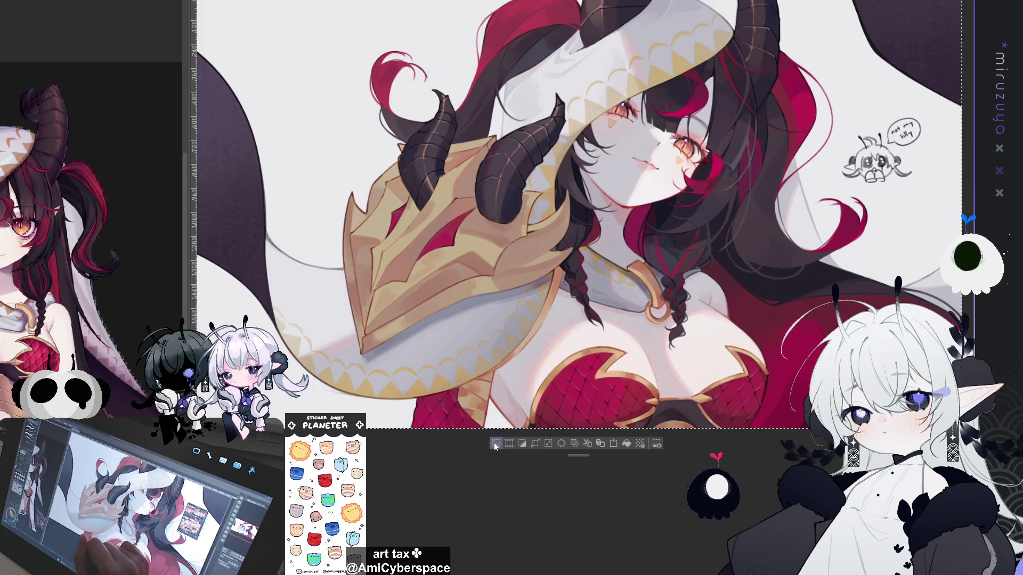
key("ctrl+d")
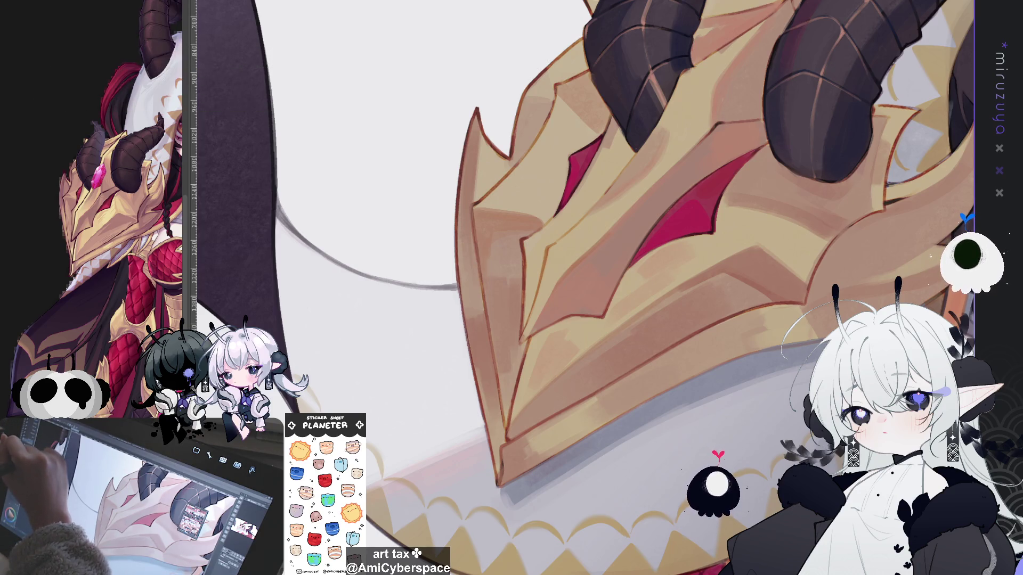
Sketch a guide line and the inverted-V and lower-V crystal outline beside the mask.
left_click_drag(378, 156, 378, 526)
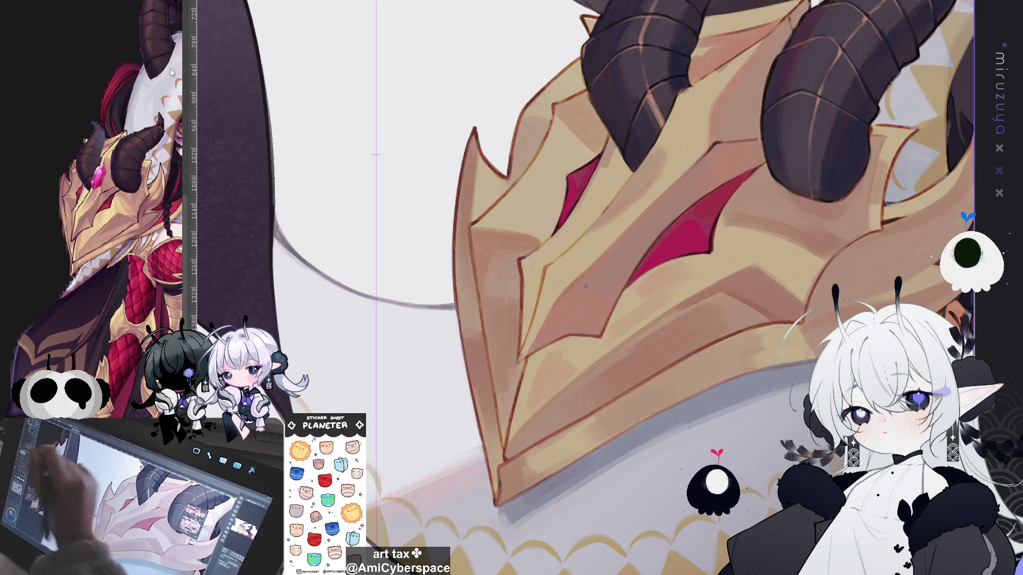
left_click_drag(366, 120, 391, 117)
key("ctrl+z")
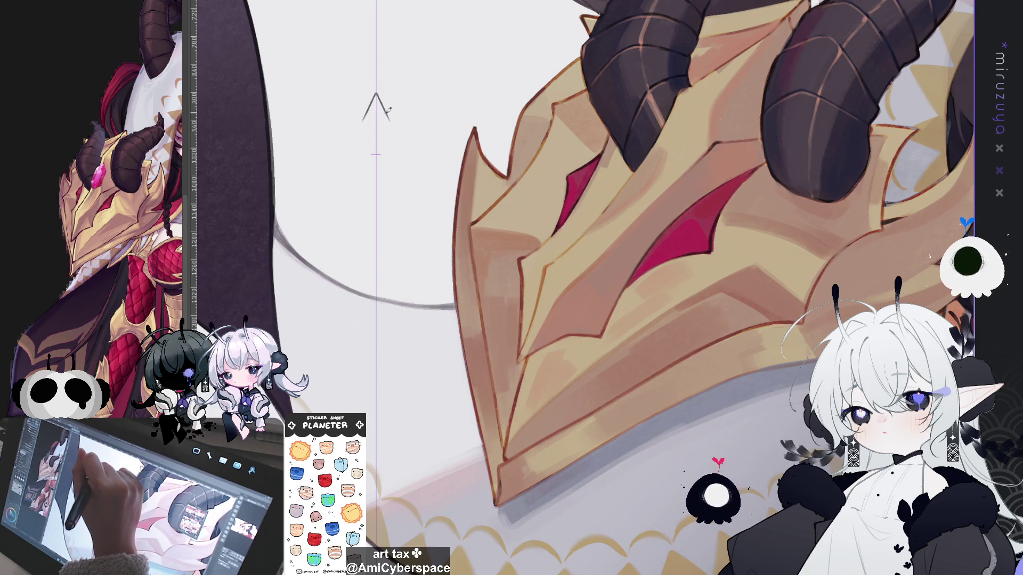
key("ctrl+z")
left_click_drag(363, 115, 391, 110)
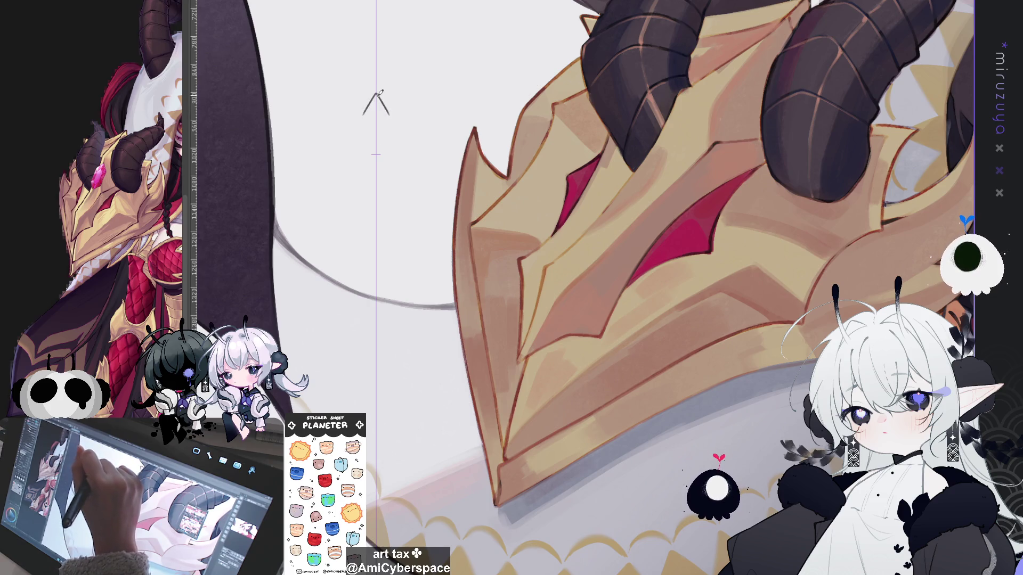
mouse_move(362, 171)
left_mouse_down()
mouse_move(394, 171)
mouse_move(390, 123)
mouse_move(393, 164)
mouse_move(392, 145)
left_mouse_up()
key("ctrl+z")
key("ctrl+z")
key("ctrl+z")
key("ctrl+z")
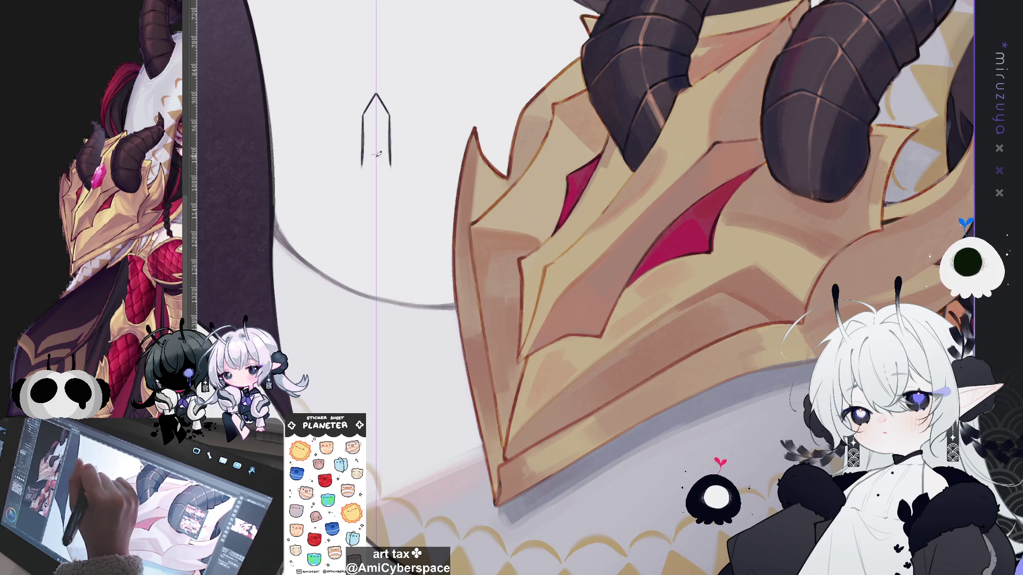
key("ctrl+z")
left_click_drag(362, 166, 391, 166)
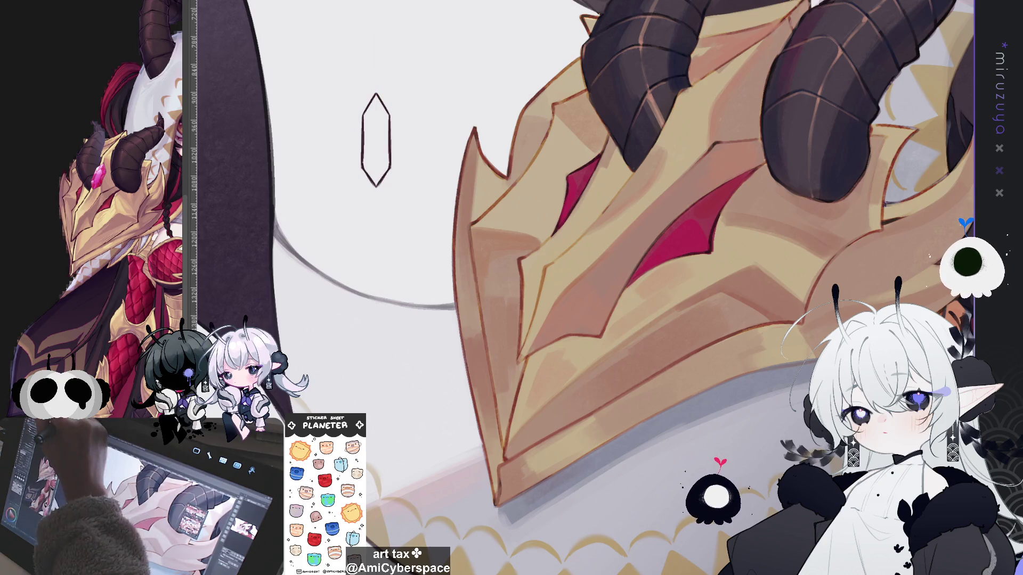
Shrink the crystal sketch in two transform passes.
key("ctrl+t")
left_click_drag(393, 99, 380, 121)
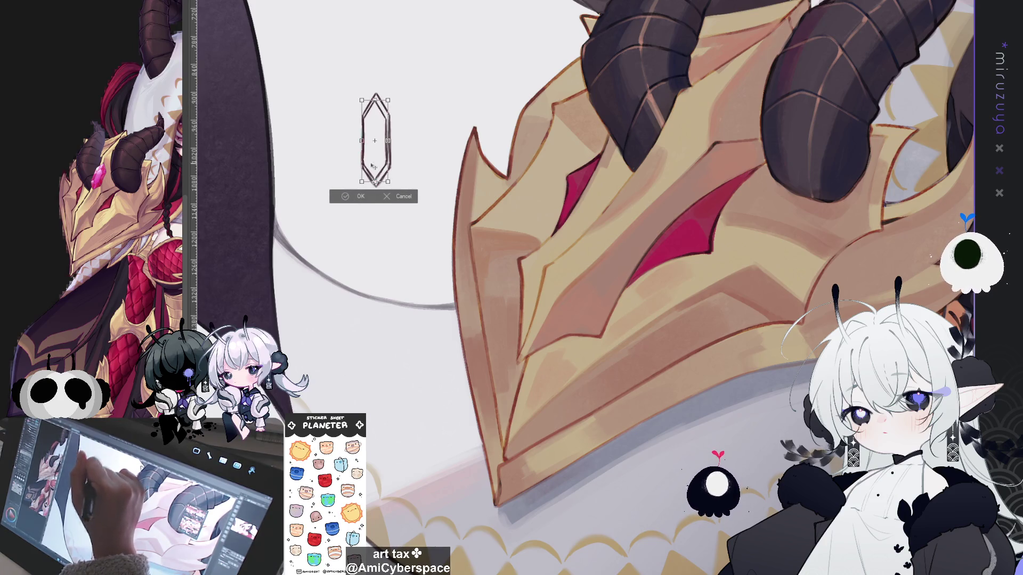
left_click(345, 196)
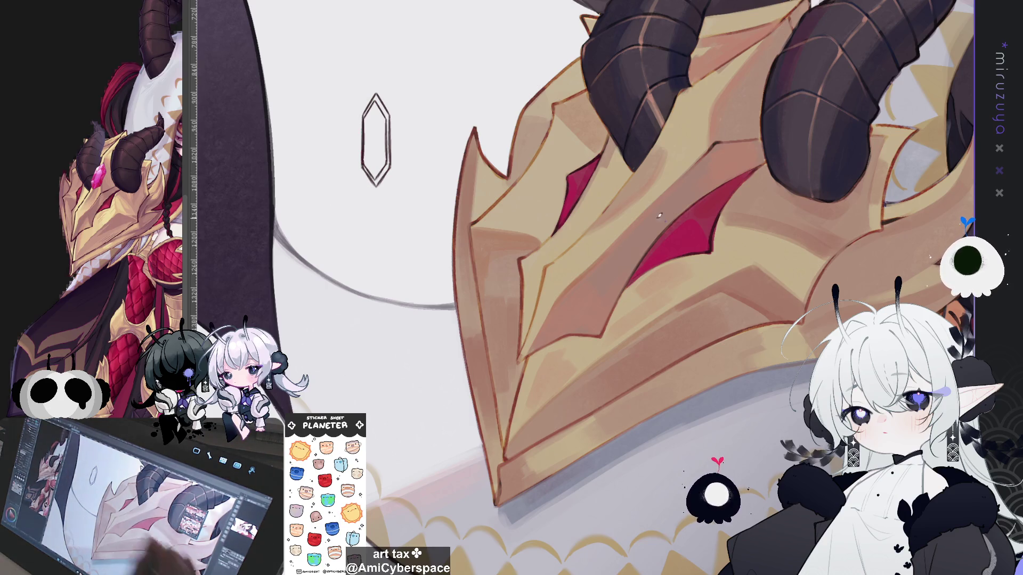
key("ctrl+t")
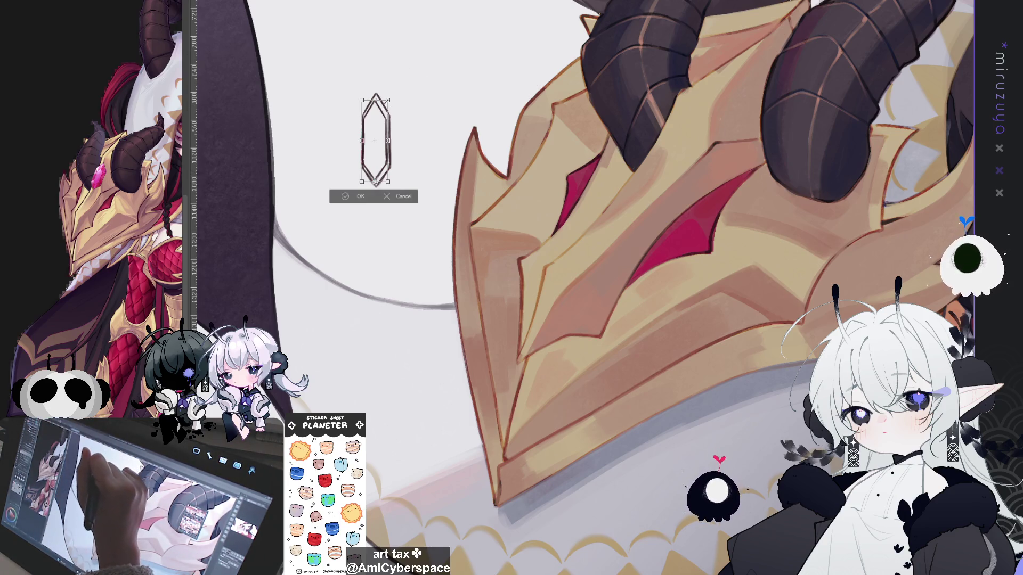
left_click_drag(388, 100, 386, 105)
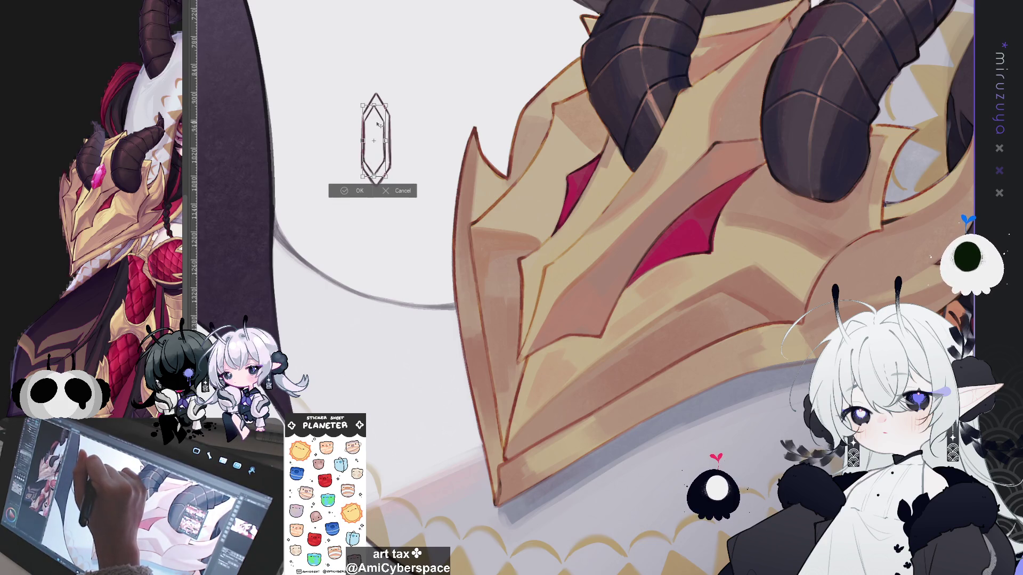
left_click_drag(376, 124, 377, 124)
left_click(359, 191)
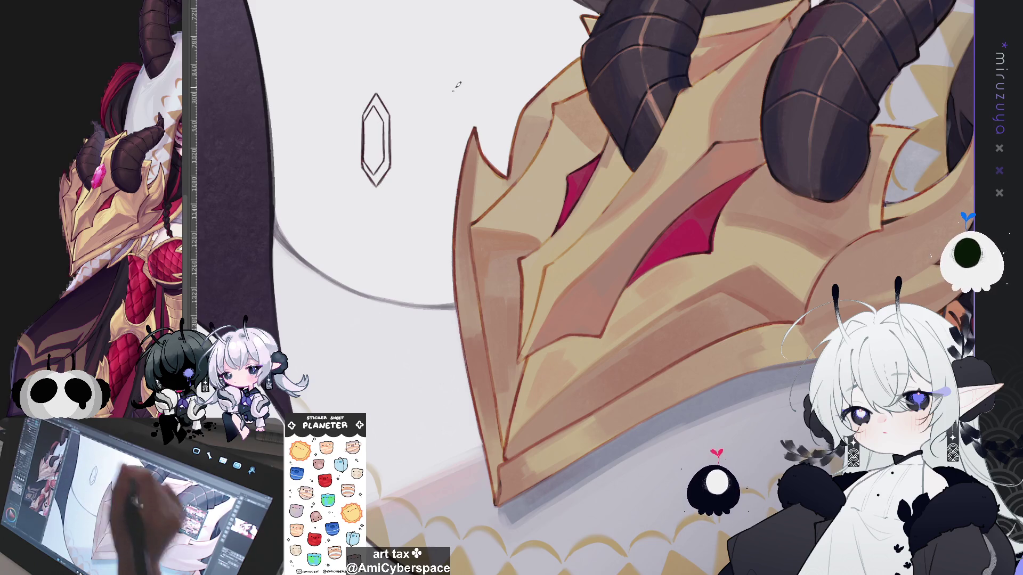
Move and rotate the crystal sketch onto the horn to match its angle.
mouse_move(414, 78)
left_mouse_down()
mouse_move(350, 53)
mouse_move(233, 50)
mouse_move(304, 83)
left_mouse_up()
key("ctrl+t")
mouse_move(266, 141)
left_mouse_down()
mouse_move(516, 103)
mouse_move(517, 178)
left_mouse_up()
left_click_drag(580, 114, 583, 115)
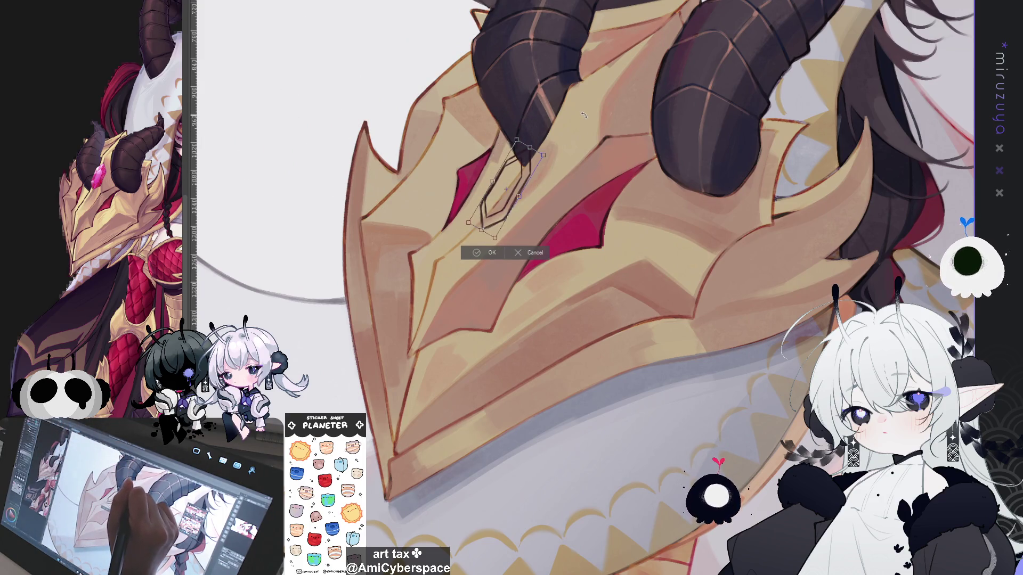
left_click_drag(524, 174, 557, 131)
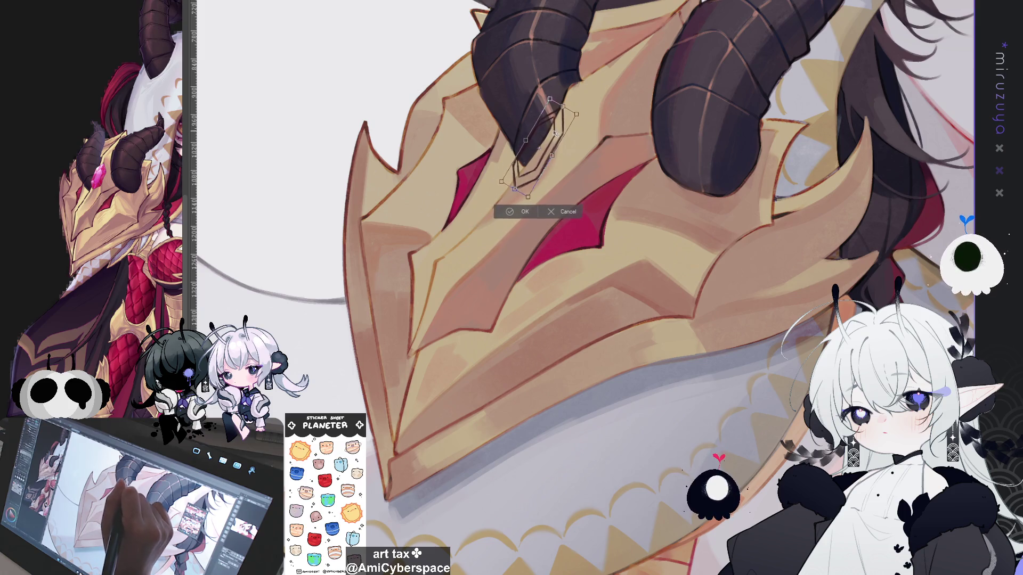
left_click_drag(584, 95, 586, 96)
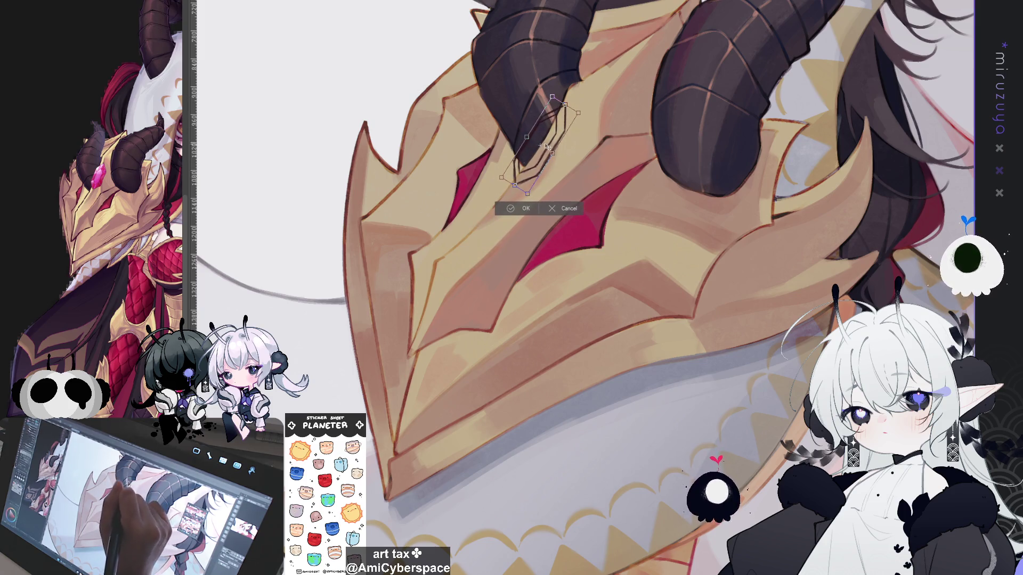
left_click_drag(561, 128, 562, 128)
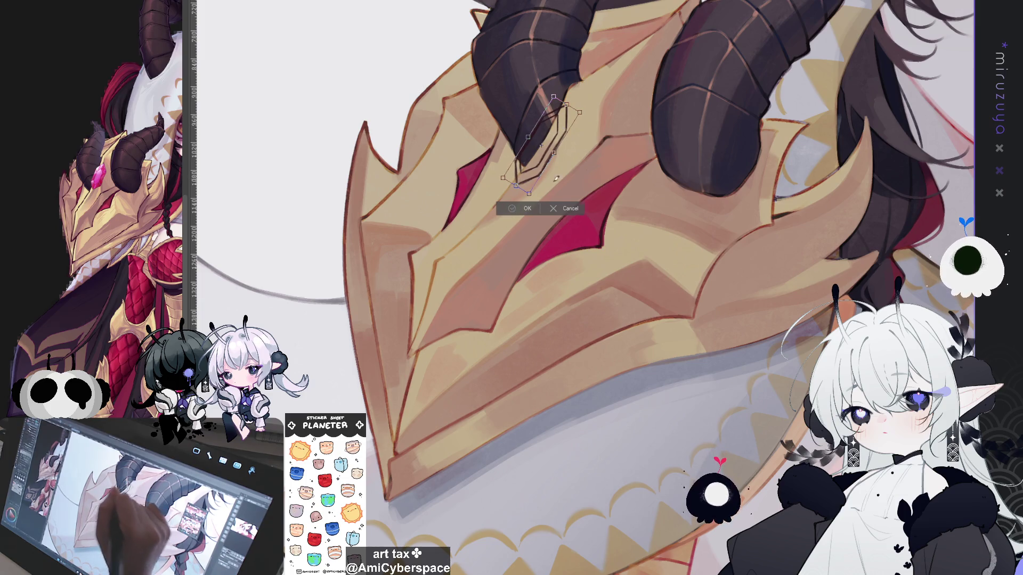
key("Return")
Fill the hexagonal gem on the horn with pink, brightening its lower part.
mouse_move(693, 160)
left_mouse_down()
mouse_move(719, 213)
mouse_move(740, 309)
left_mouse_up()
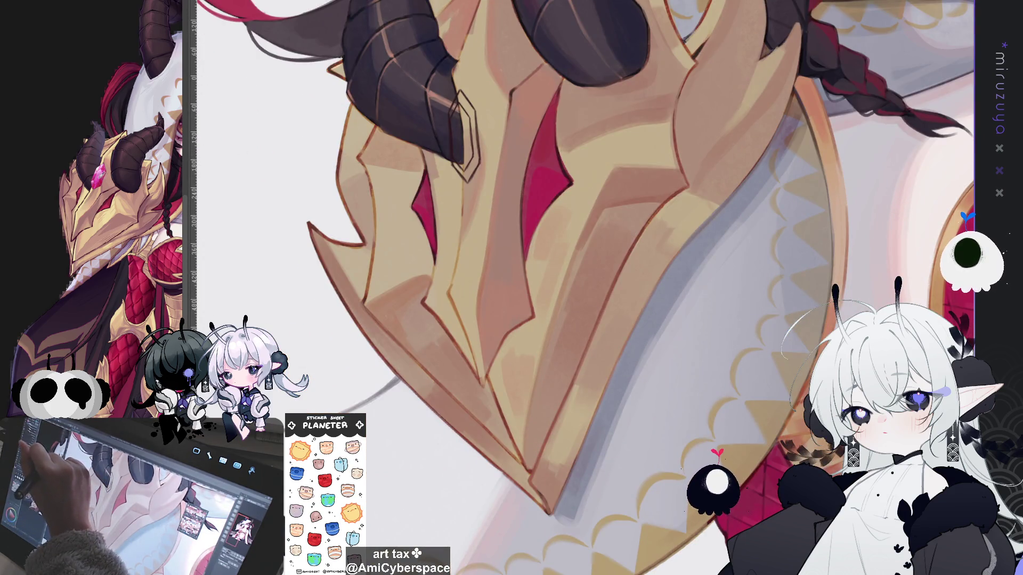
left_click_drag(460, 106, 464, 158)
mouse_move(455, 116)
left_mouse_down()
mouse_move(462, 171)
mouse_move(467, 135)
left_mouse_up()
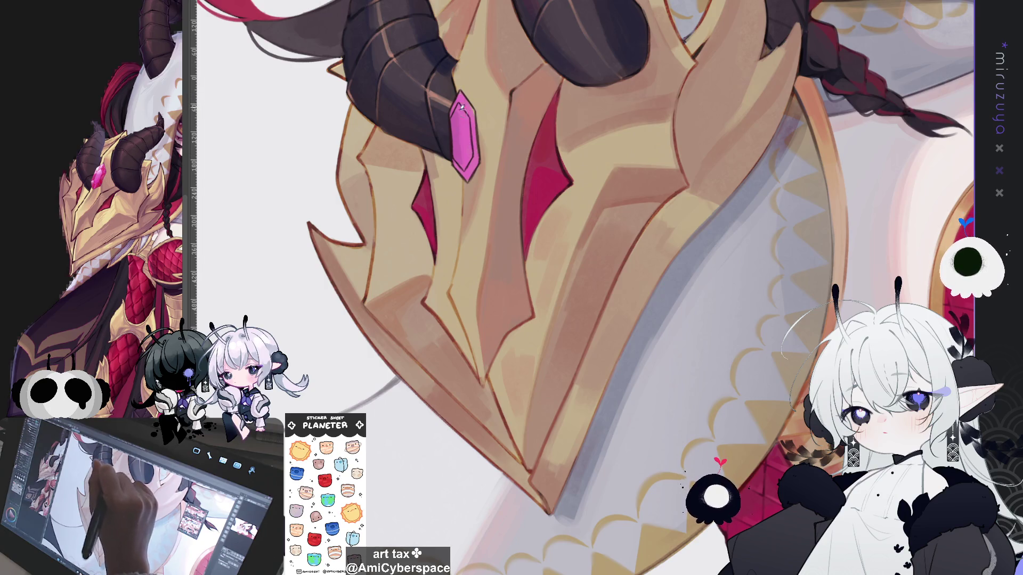
left_click_drag(458, 125, 461, 163)
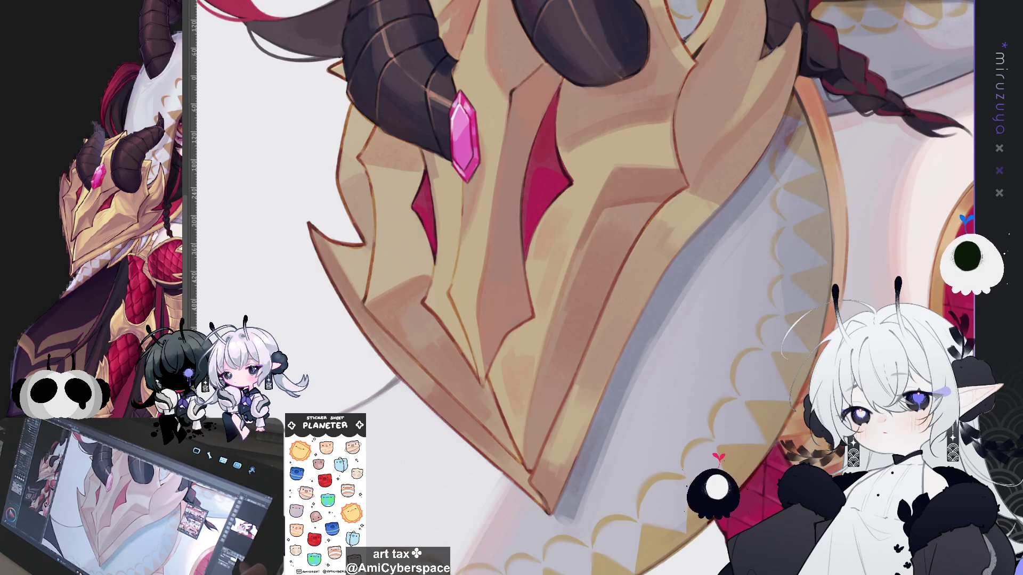
Zoom out to view the whole illustration with the finished pink gem.
key("ctrl+0")
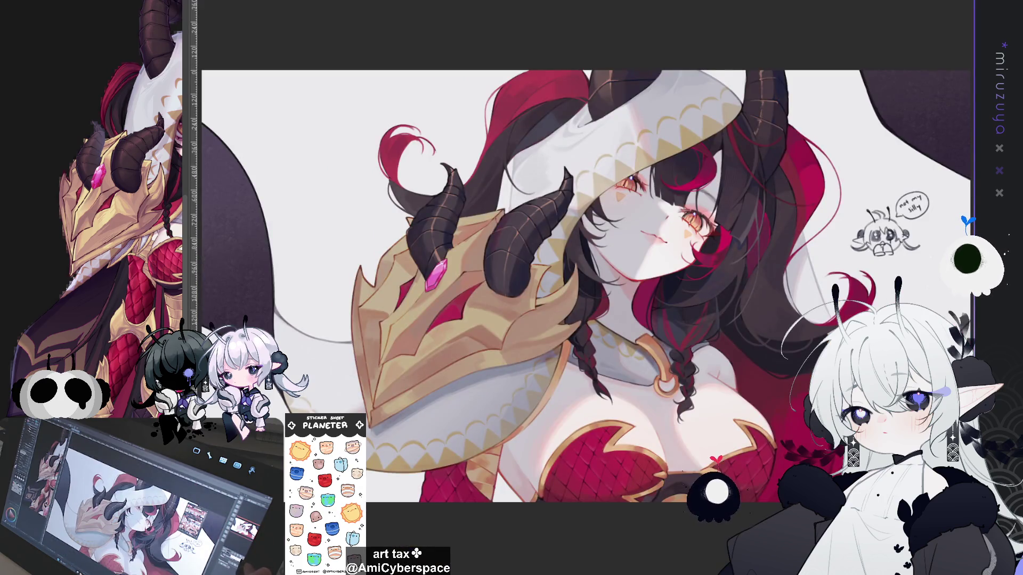
mouse_move(674, 510)
left_mouse_down()
mouse_move(621, 459)
mouse_move(543, 460)
mouse_move(621, 459)
left_mouse_up()
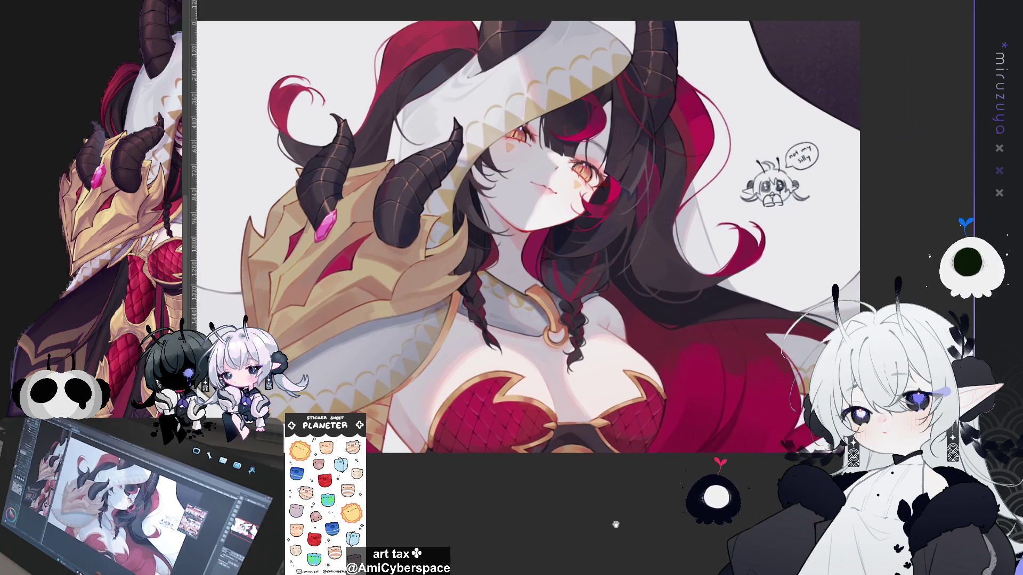
left_click_drag(676, 527, 616, 475)
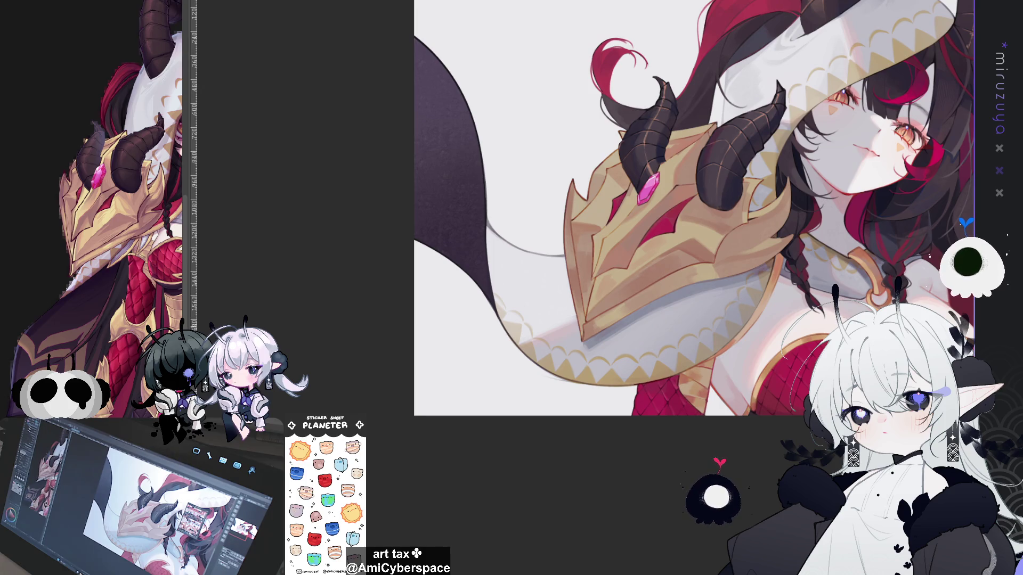
key("ctrl+r")
key("^")
key("^")
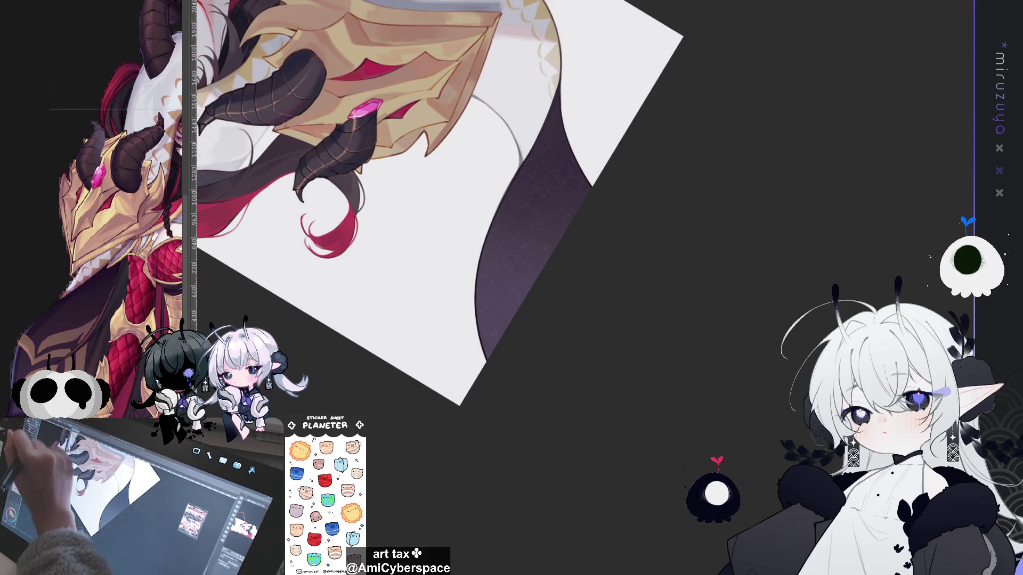
left_click_drag(610, 240, 579, 242)
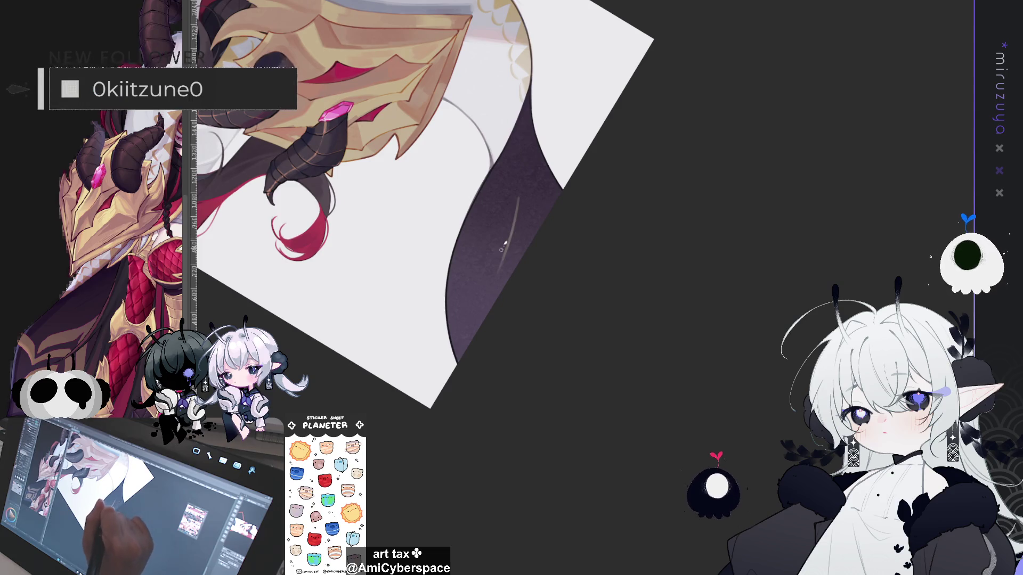
Paint a thin light line and highlight down the dark cloak's curved edge.
left_click_drag(519, 182, 467, 337)
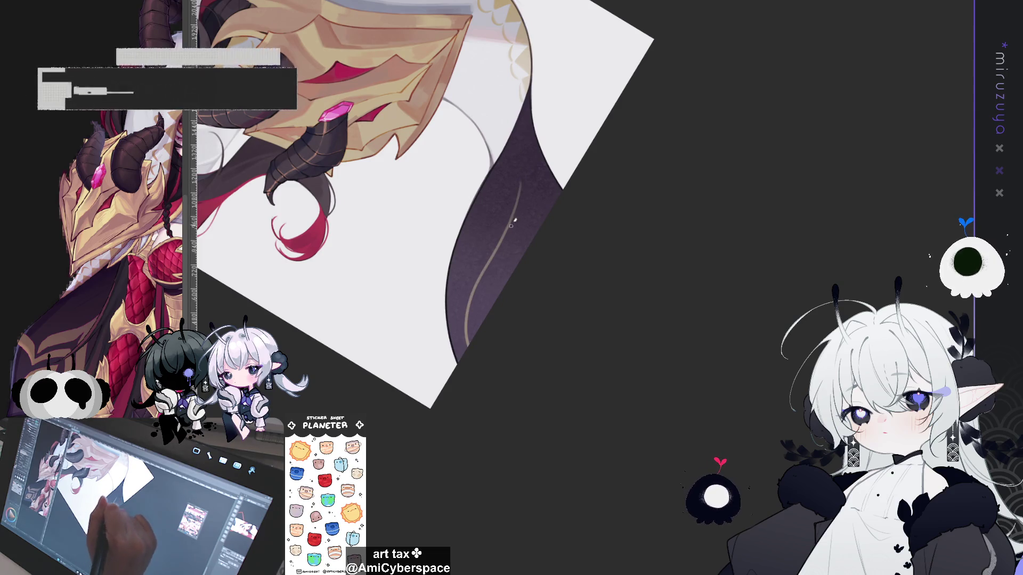
left_click_drag(521, 183, 548, 213)
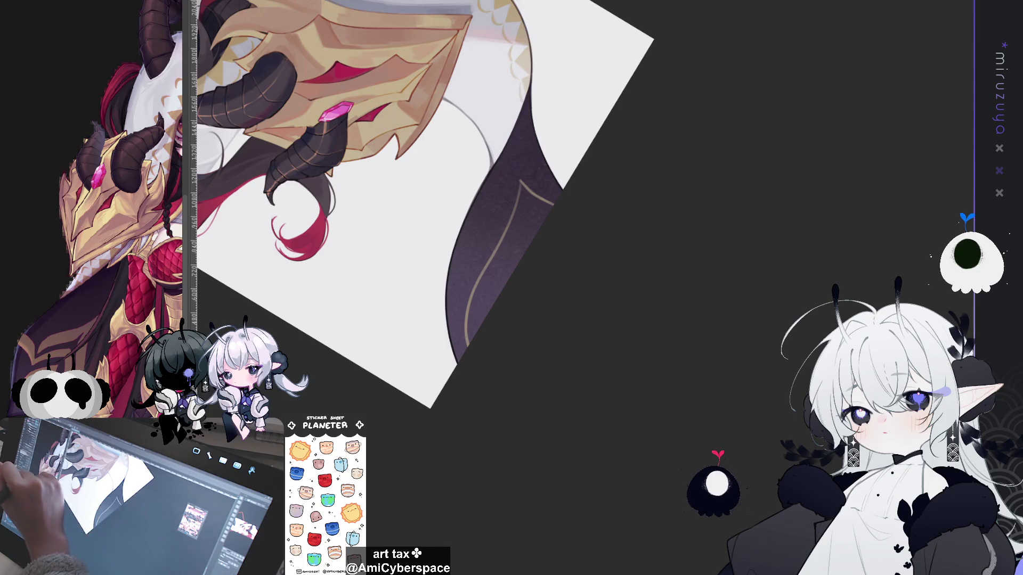
left_click_drag(521, 182, 497, 265)
key("ctrl+z")
left_click_drag(524, 180, 472, 336)
left_click_drag(477, 280, 470, 335)
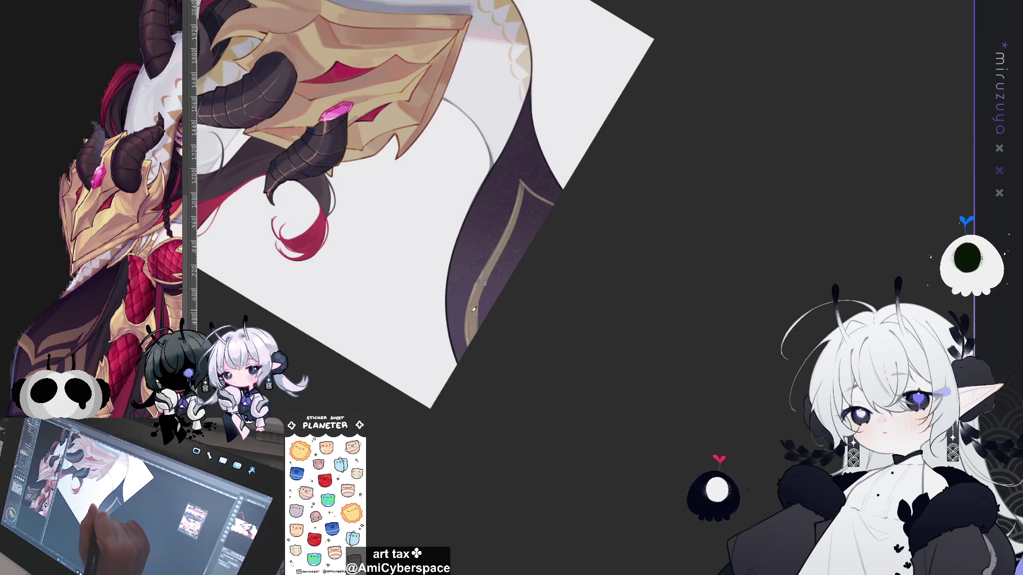
left_click_drag(523, 184, 491, 330)
mouse_move(499, 253)
left_mouse_down()
mouse_move(471, 341)
mouse_move(475, 303)
mouse_move(525, 189)
mouse_move(494, 310)
left_mouse_up()
Extend the gold strip to the curve's top and bottom, adding a light edge stroke.
mouse_move(520, 203)
left_mouse_down()
mouse_move(490, 309)
mouse_move(489, 269)
mouse_move(472, 306)
left_mouse_up()
mouse_move(522, 185)
left_mouse_down()
mouse_move(549, 213)
mouse_move(540, 201)
left_mouse_up()
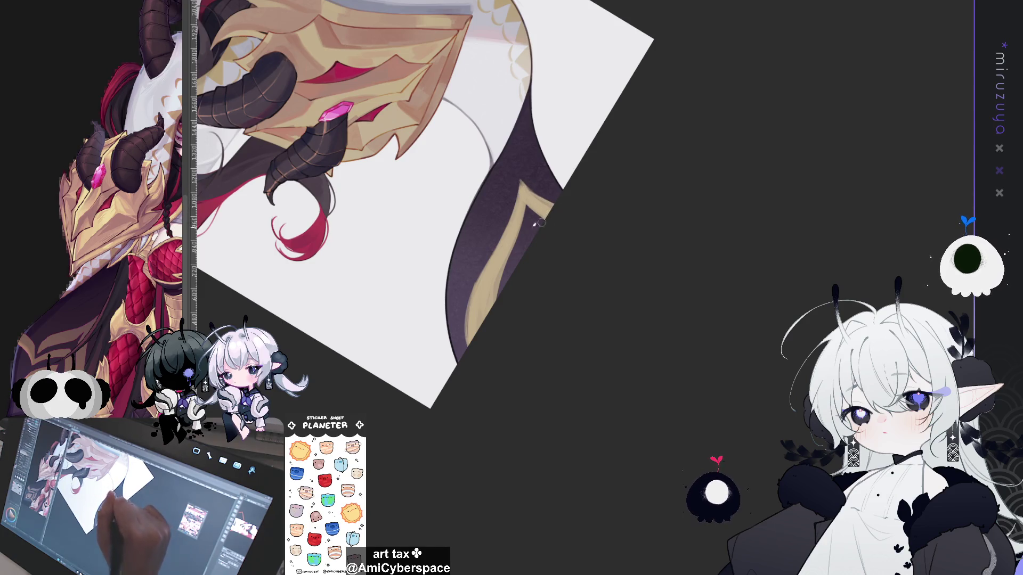
mouse_move(452, 336)
left_mouse_down()
mouse_move(462, 357)
mouse_move(459, 345)
left_mouse_up()
mouse_move(612, 126)
left_mouse_down()
mouse_move(676, 275)
mouse_move(679, 147)
left_mouse_up()
left_click_drag(585, 271, 566, 345)
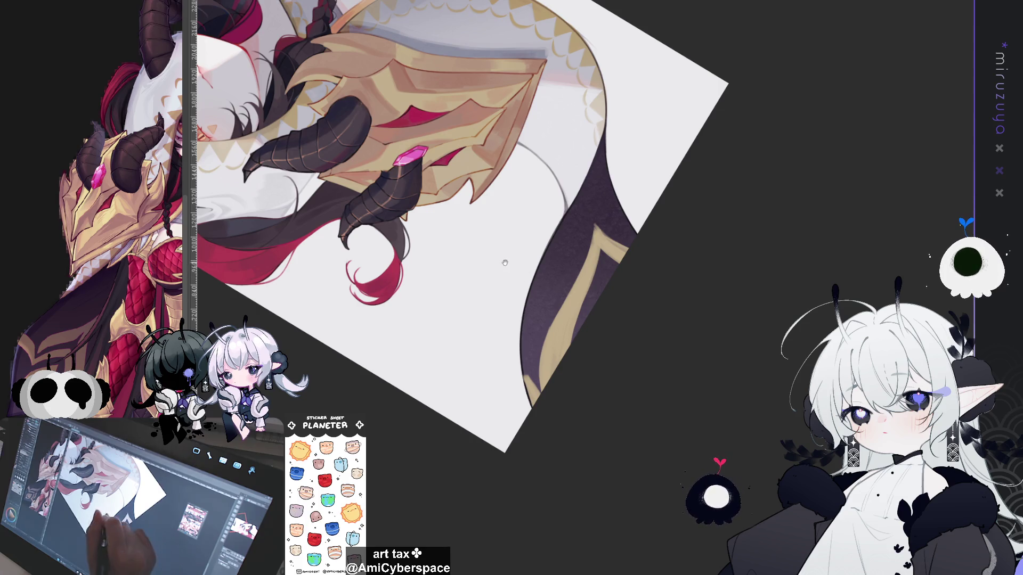
left_click_drag(504, 265, 517, 304)
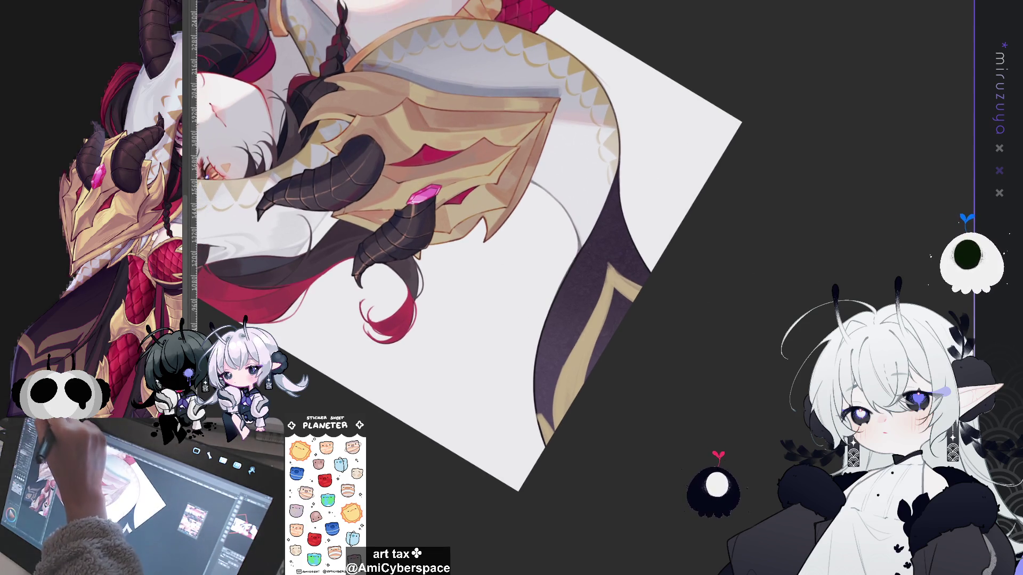
left_click_drag(466, 213, 453, 370)
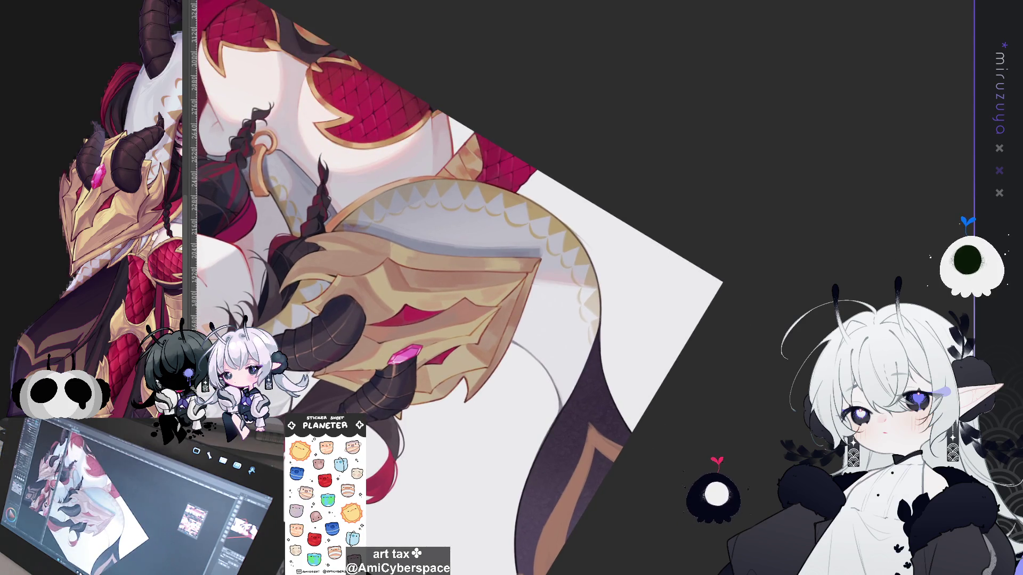
left_click_drag(755, 394, 665, 82)
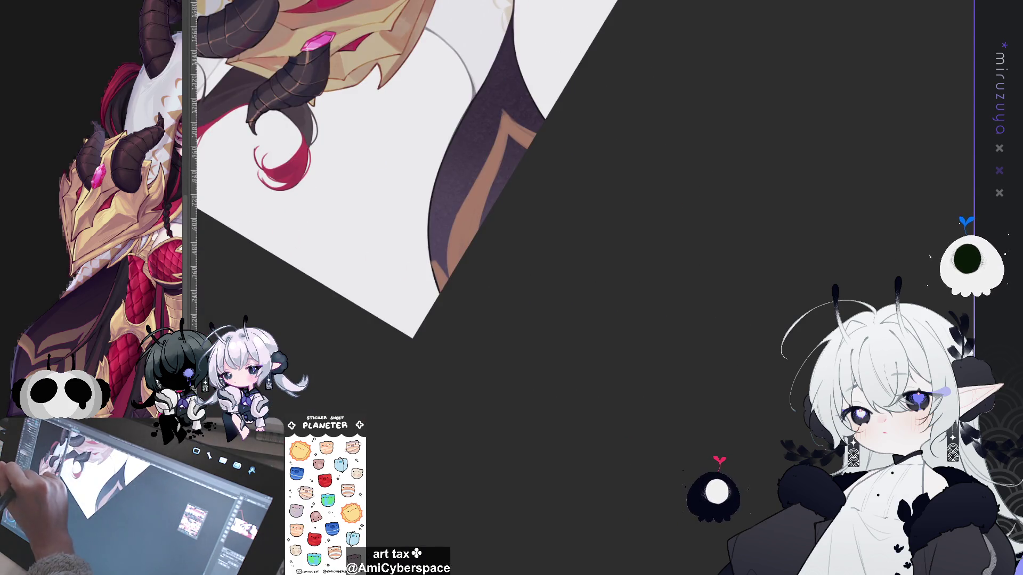
mouse_move(470, 82)
left_mouse_down()
mouse_move(456, 274)
mouse_move(456, 199)
left_mouse_up()
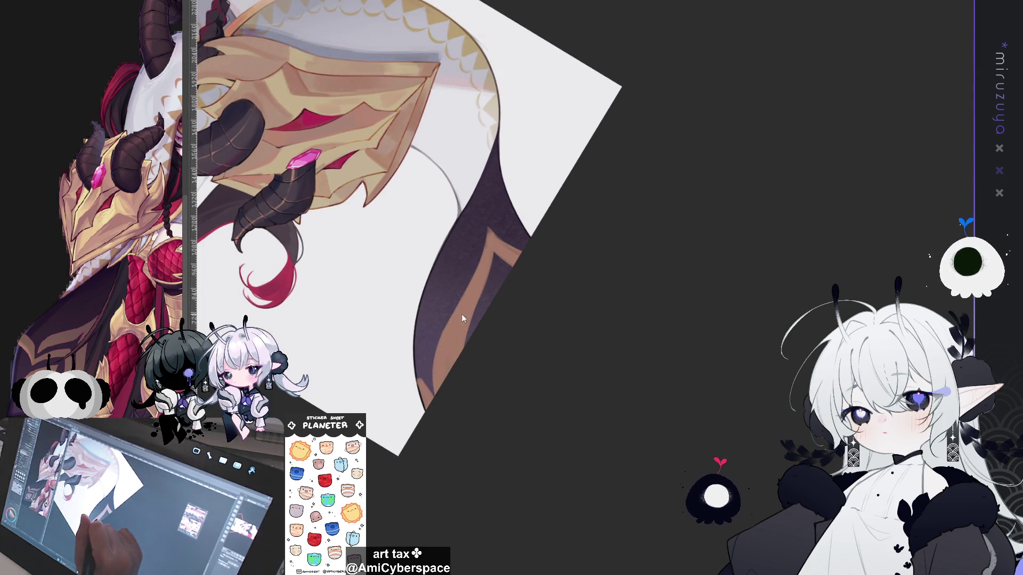
mouse_move(730, 78)
left_mouse_down()
mouse_move(703, 314)
mouse_move(742, 366)
mouse_move(663, 287)
mouse_move(561, 382)
mouse_move(570, 413)
mouse_move(726, 338)
mouse_move(579, 437)
mouse_move(463, 267)
mouse_move(723, 242)
mouse_move(655, 128)
mouse_move(584, 286)
left_mouse_up()
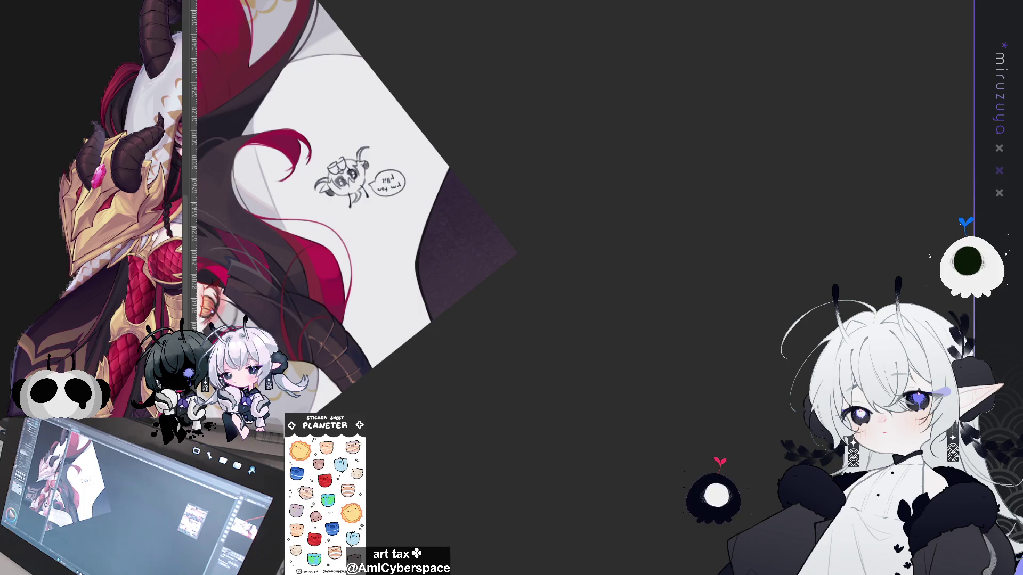
Paint light brown strokes along the cloak's curved trim, then fit the upright whole illustration in view.
left_click_drag(480, 208, 259, 272)
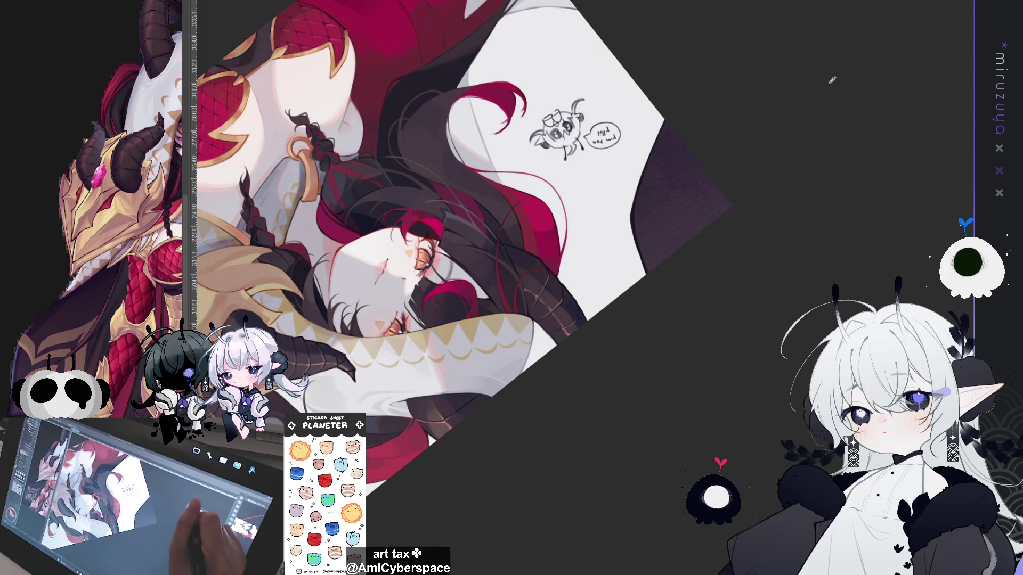
mouse_move(630, 211)
left_mouse_down()
mouse_move(478, 262)
mouse_move(530, 294)
left_mouse_up()
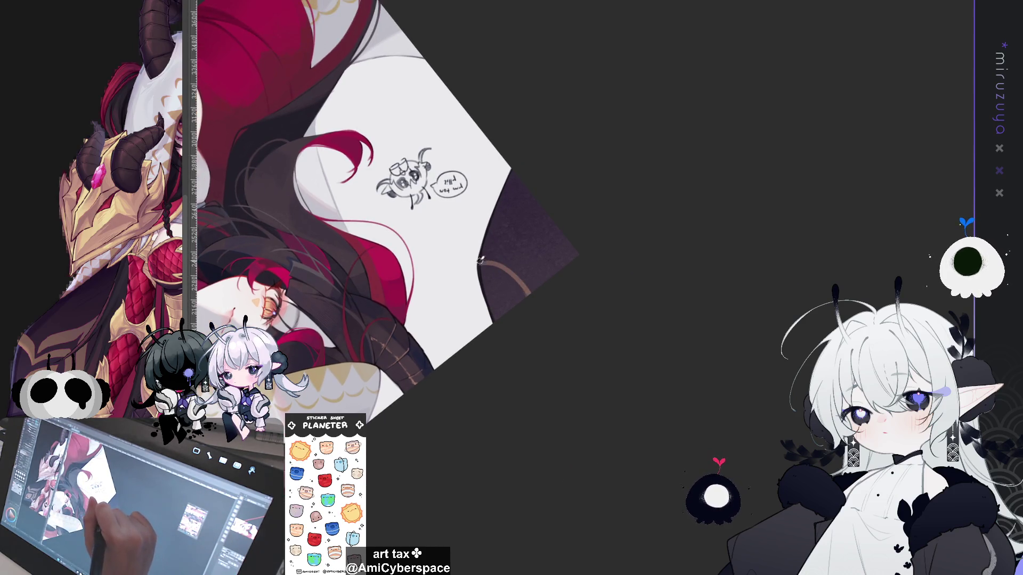
mouse_move(503, 257)
left_mouse_down()
mouse_move(533, 287)
mouse_move(483, 258)
mouse_move(534, 300)
left_mouse_up()
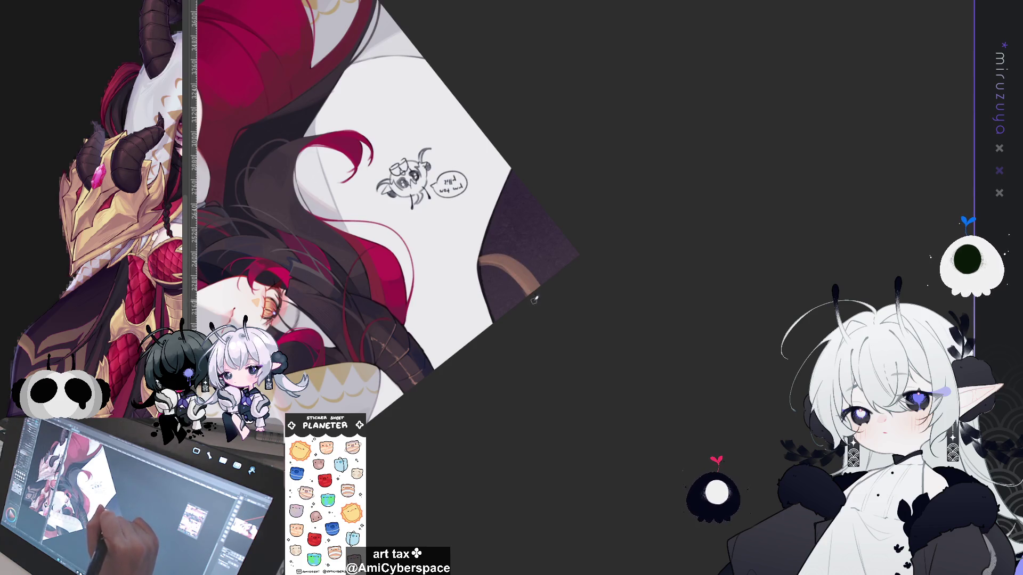
left_click_drag(509, 257, 543, 304)
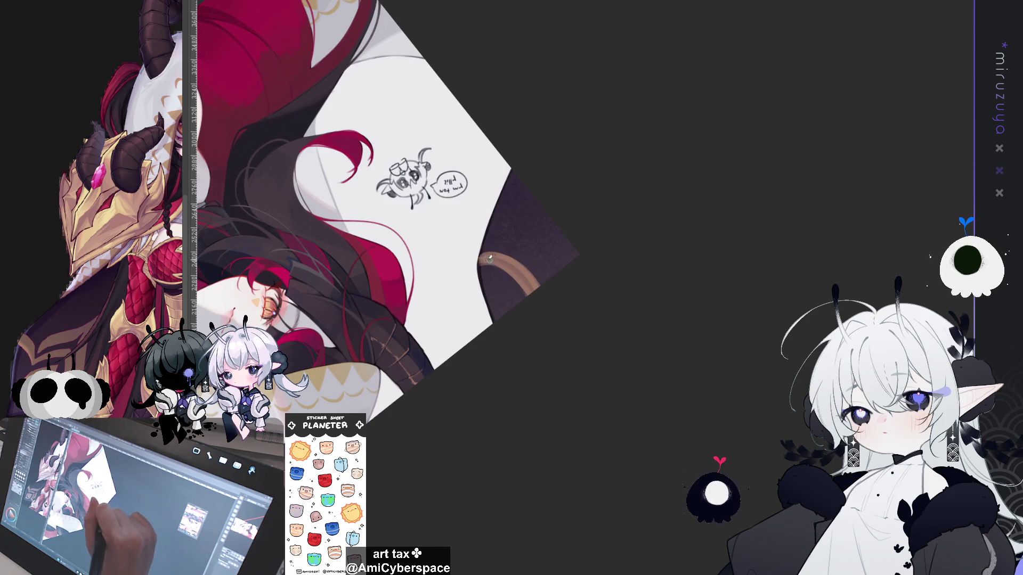
left_click_drag(483, 260, 534, 279)
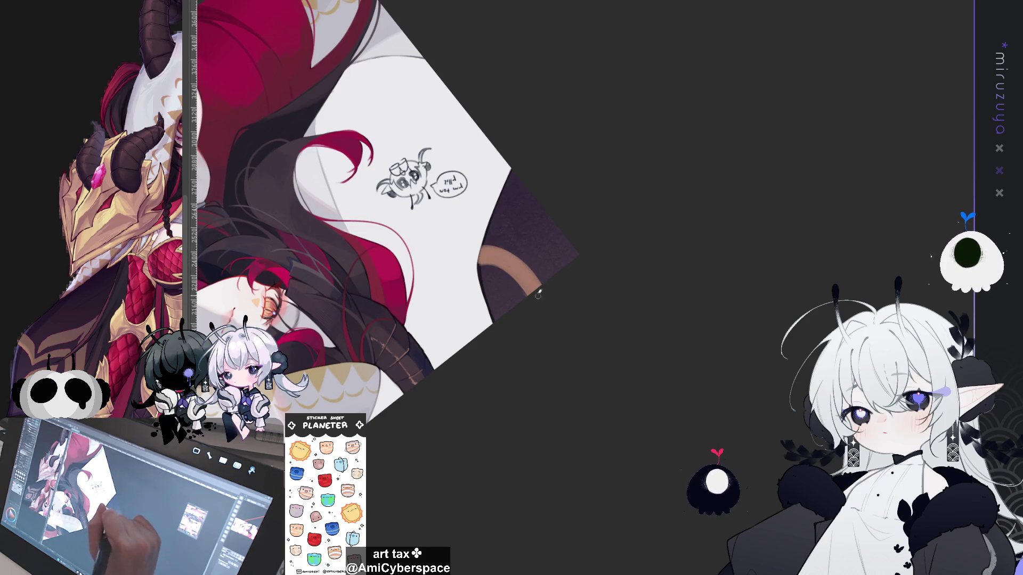
mouse_move(545, 265)
left_mouse_down()
mouse_move(556, 211)
mouse_move(543, 264)
mouse_move(537, 229)
mouse_move(542, 273)
left_mouse_up()
mouse_move(538, 216)
left_mouse_down()
mouse_move(540, 258)
mouse_move(554, 212)
left_mouse_up()
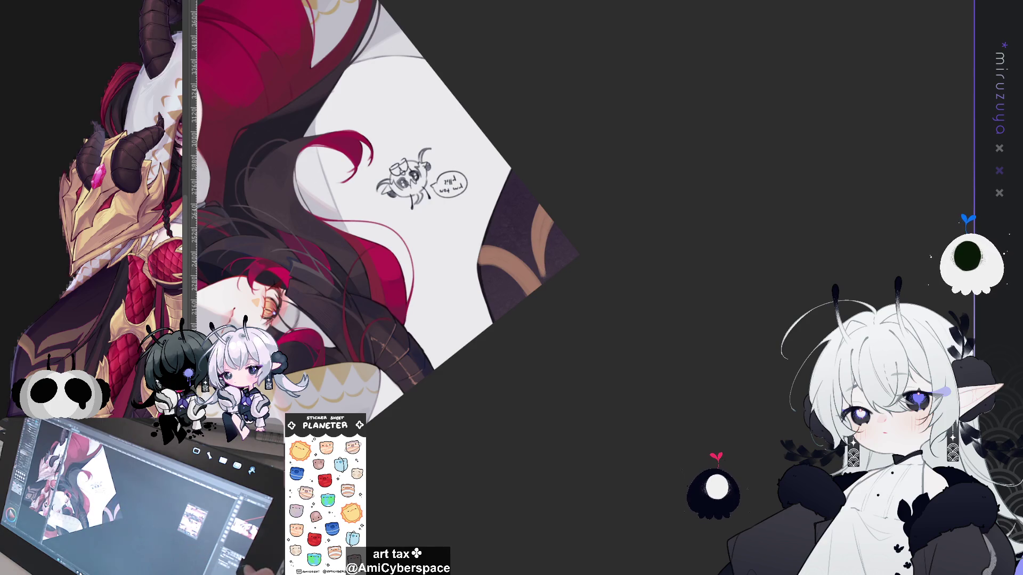
key("ctrl+0")
key("ctrl+minus")
key("ctrl+minus")
key("ctrl+minus")
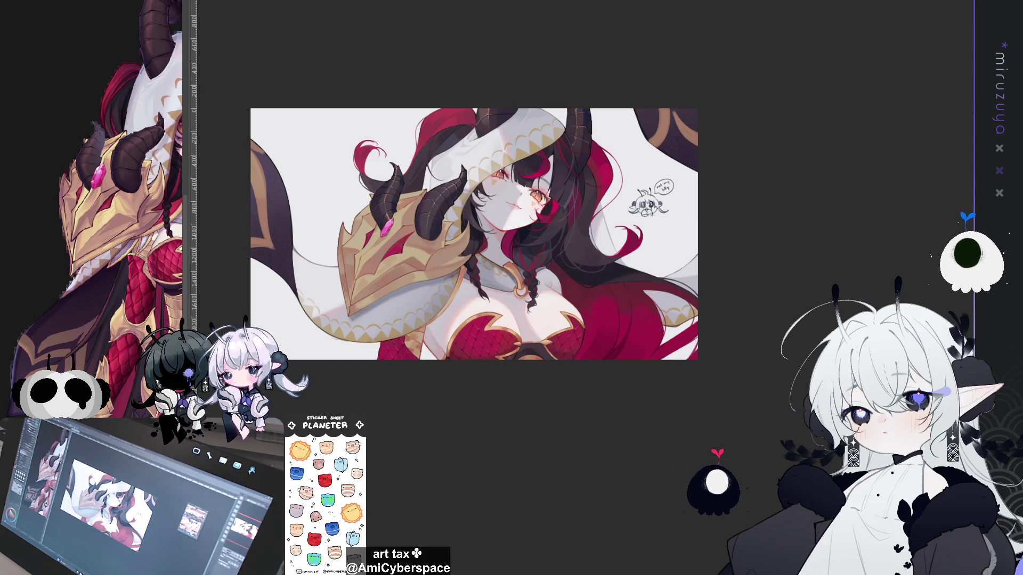
Hide the chibi doodle and compare the artwork against dark and light backgrounds.
key("ctrl+z")
key("ctrl+z")
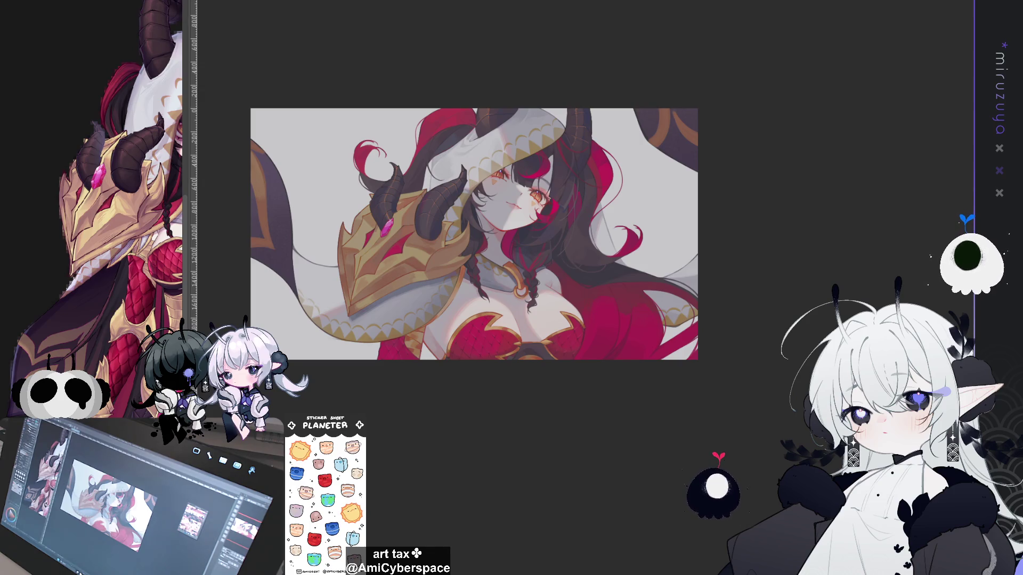
key("ctrl+y")
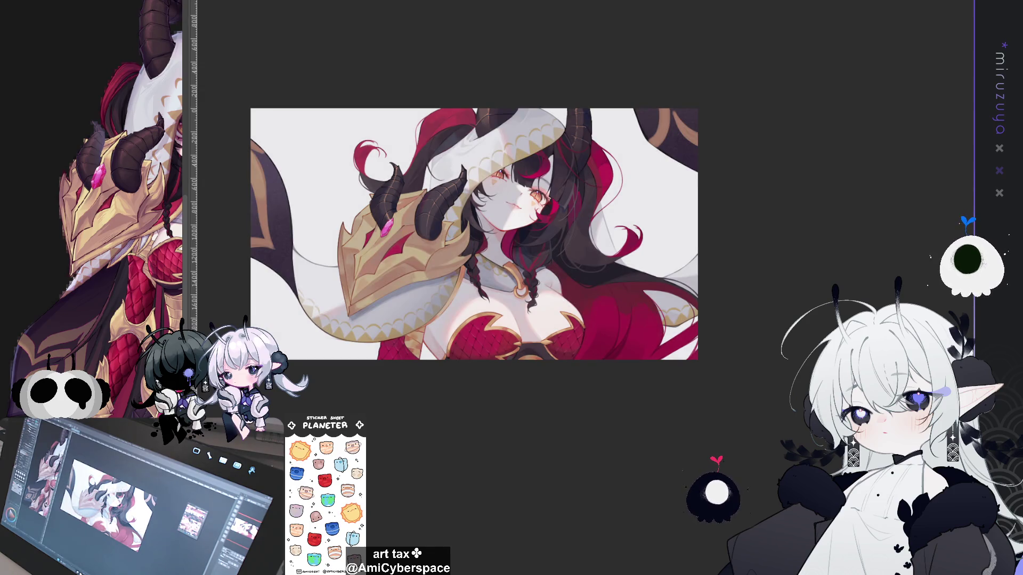
mouse_move(474, 234)
left_mouse_down()
mouse_move(507, 167)
mouse_move(498, 181)
left_mouse_up()
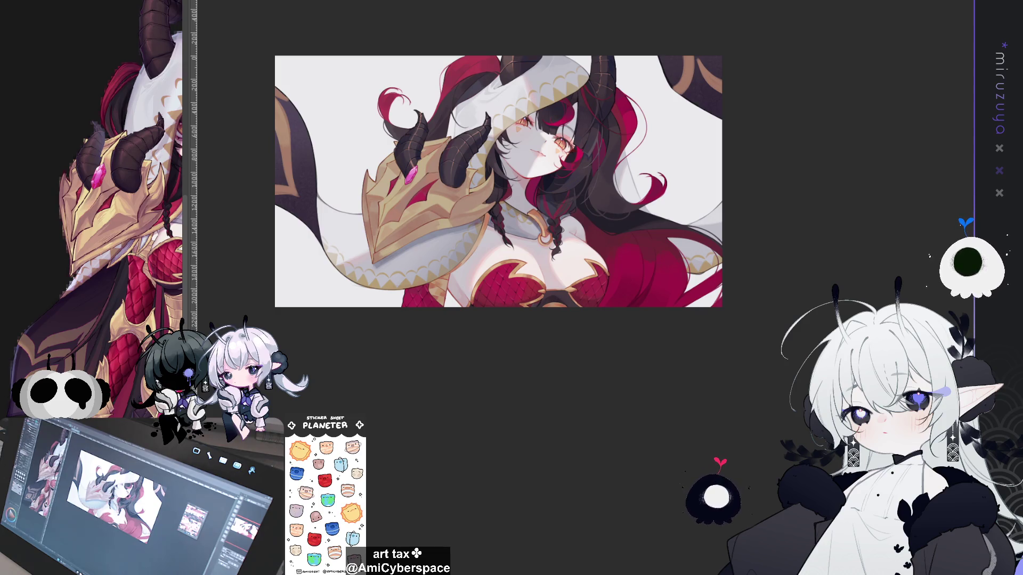
key("ctrl+z")
key("ctrl+y")
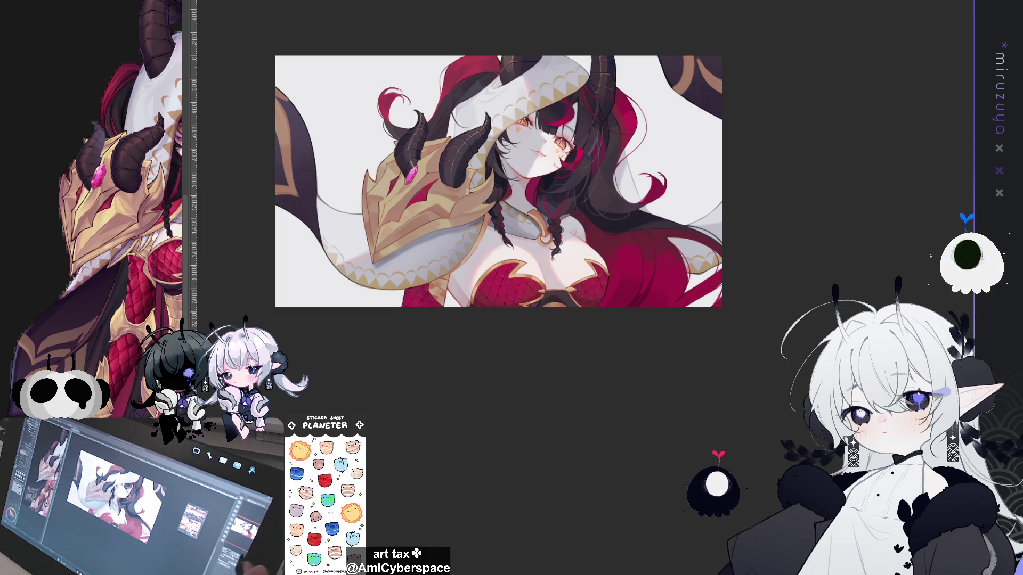
Zoom in on the chest, return to the full view, then mirror and rotate the canvas.
key("ctrl+plus")
key("ctrl+plus")
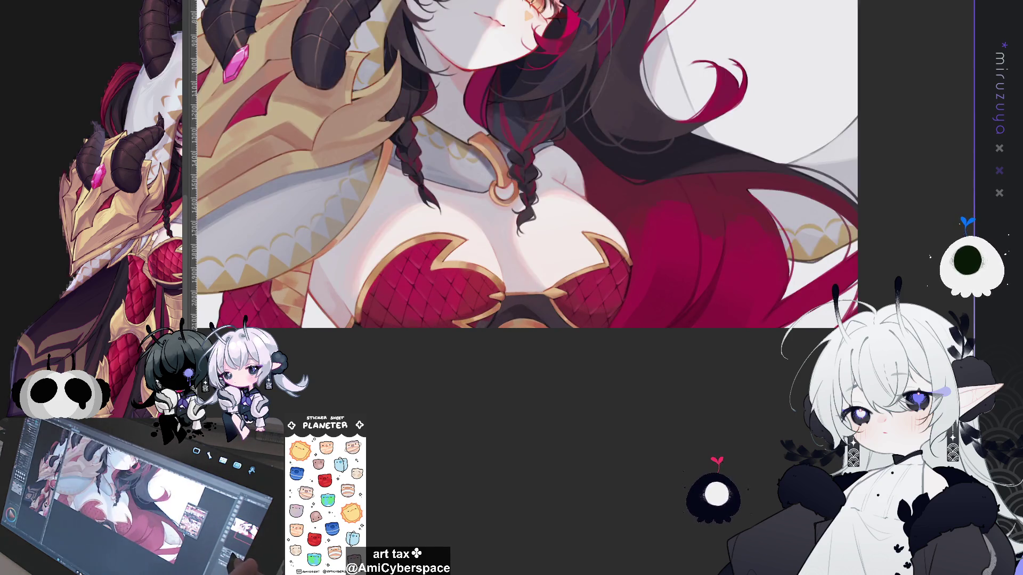
key("ctrl+0")
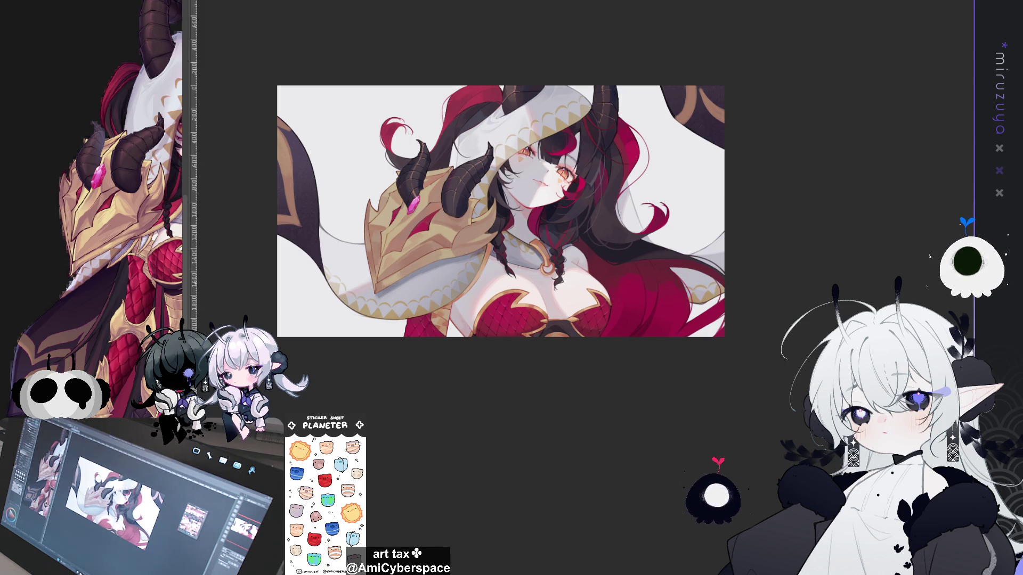
key("h")
key("minus")
key("minus")
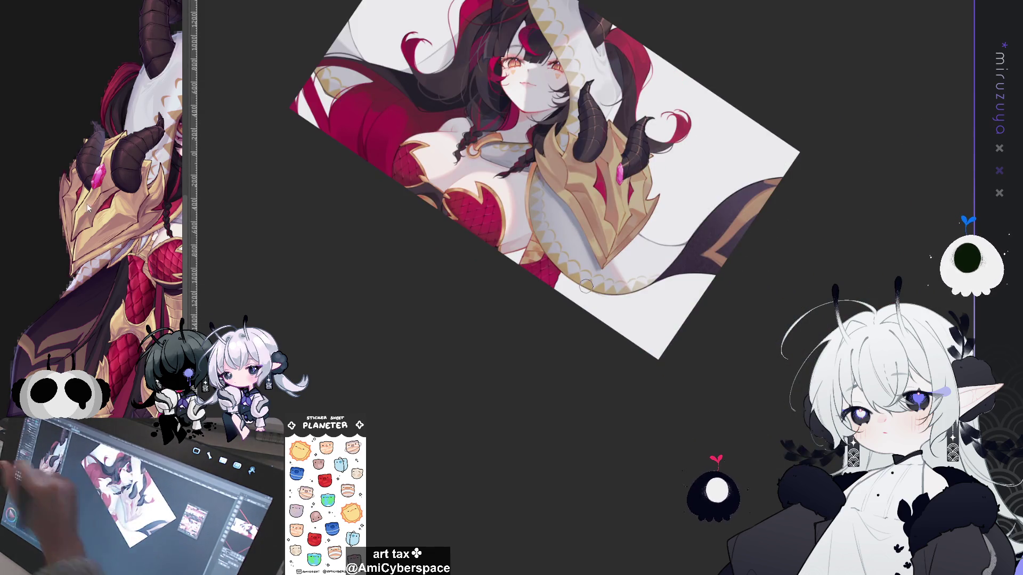
Extend the red paint across the lower dress.
left_click_drag(593, 131, 538, 116)
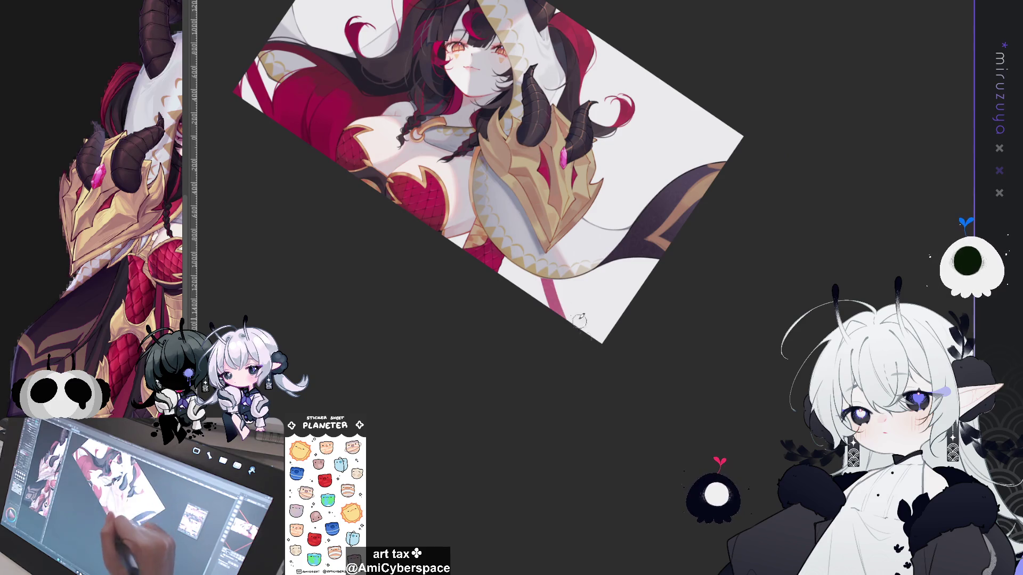
left_click_drag(539, 245, 565, 319)
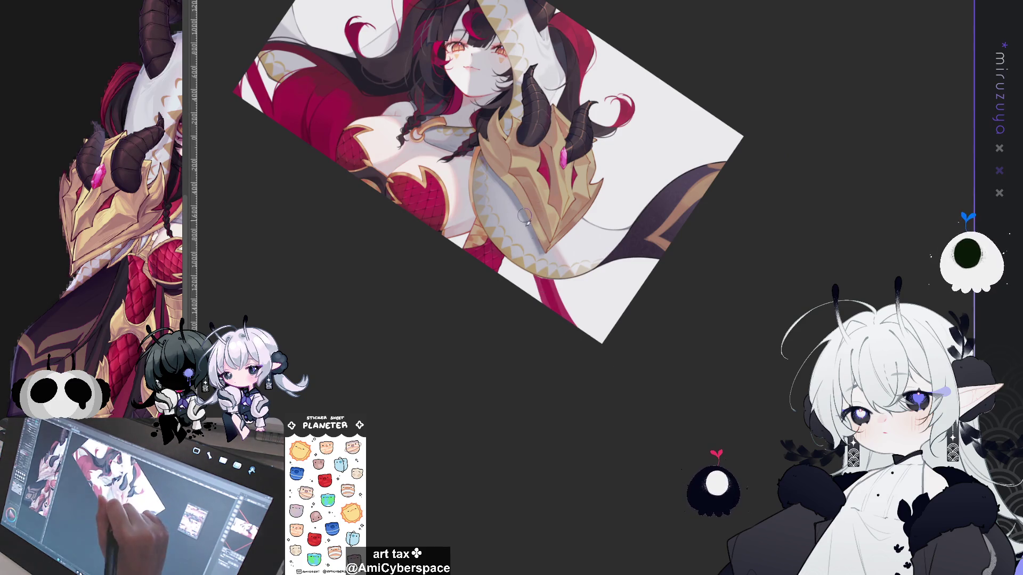
mouse_move(527, 269)
left_mouse_down()
mouse_move(537, 335)
mouse_move(506, 269)
mouse_move(534, 295)
left_mouse_up()
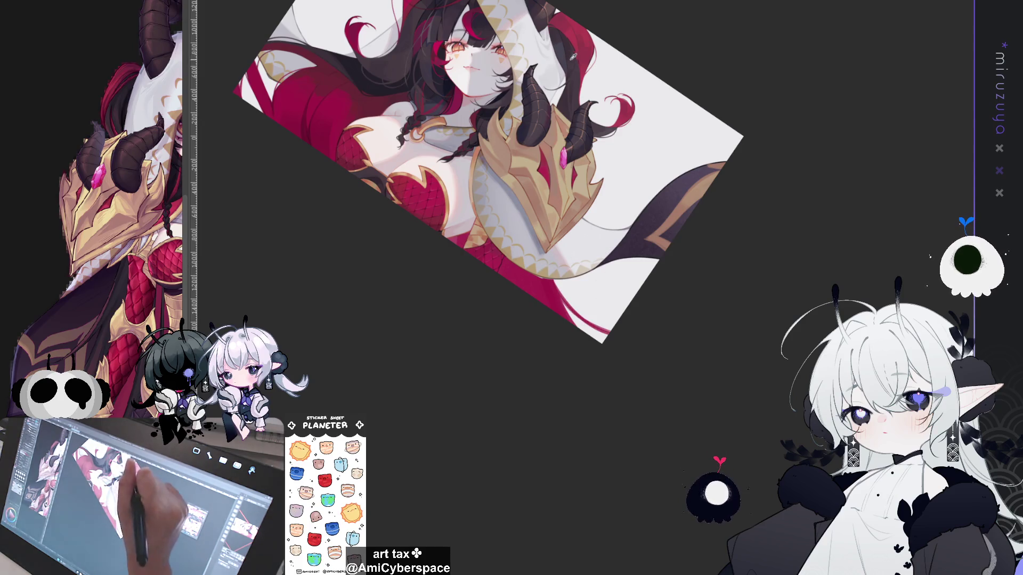
Draw a thin dark line along the lower dress edge, redoing a misplaced stroke.
left_click_drag(555, 273, 574, 325)
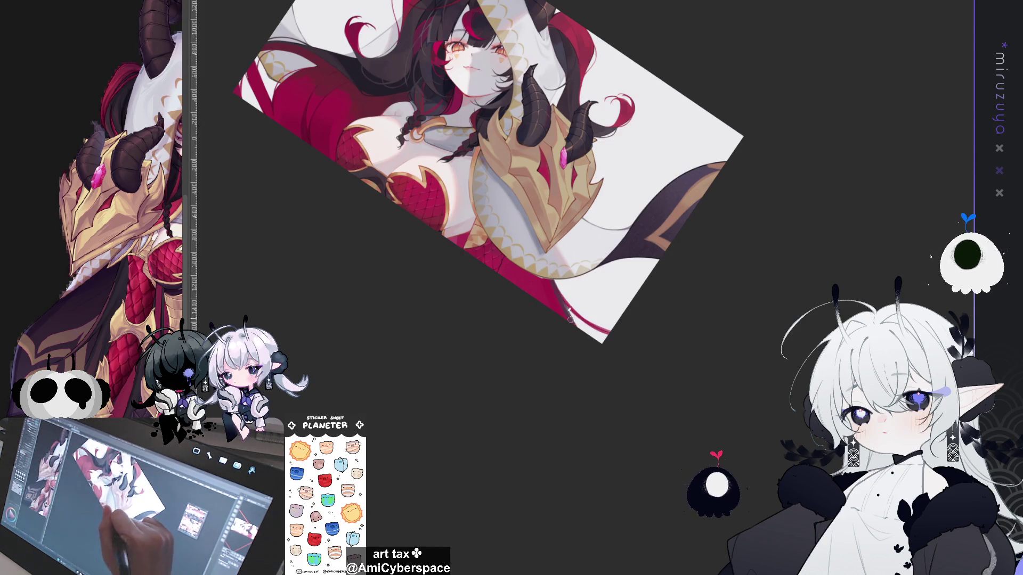
key("ctrl+z")
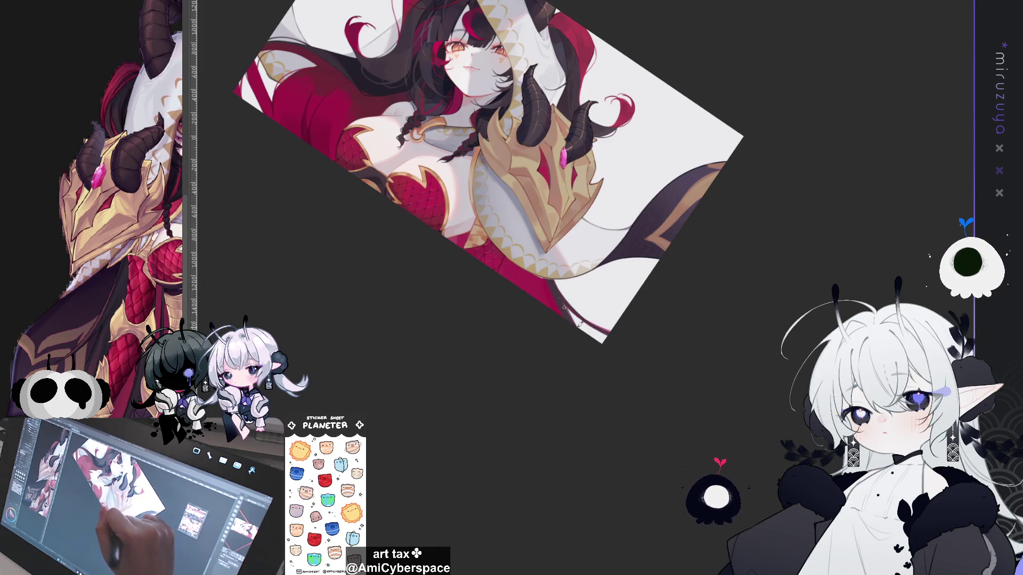
left_click_drag(578, 276, 637, 294)
left_click_drag(579, 278, 639, 293)
key("ctrl+0")
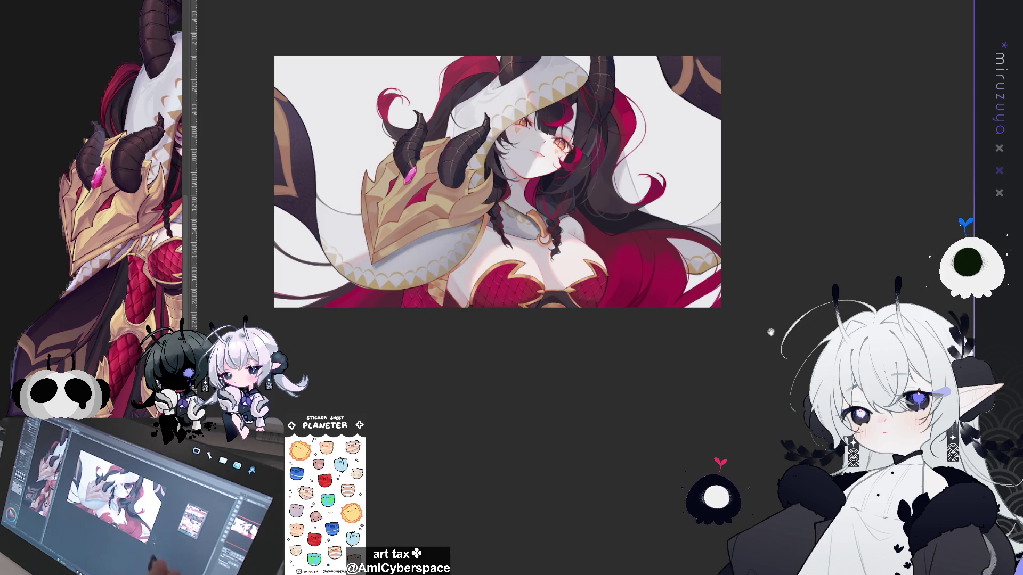
Angle the view diagonally and darken the left edge of the gold collar.
scroll(555, 356, "up", 1)
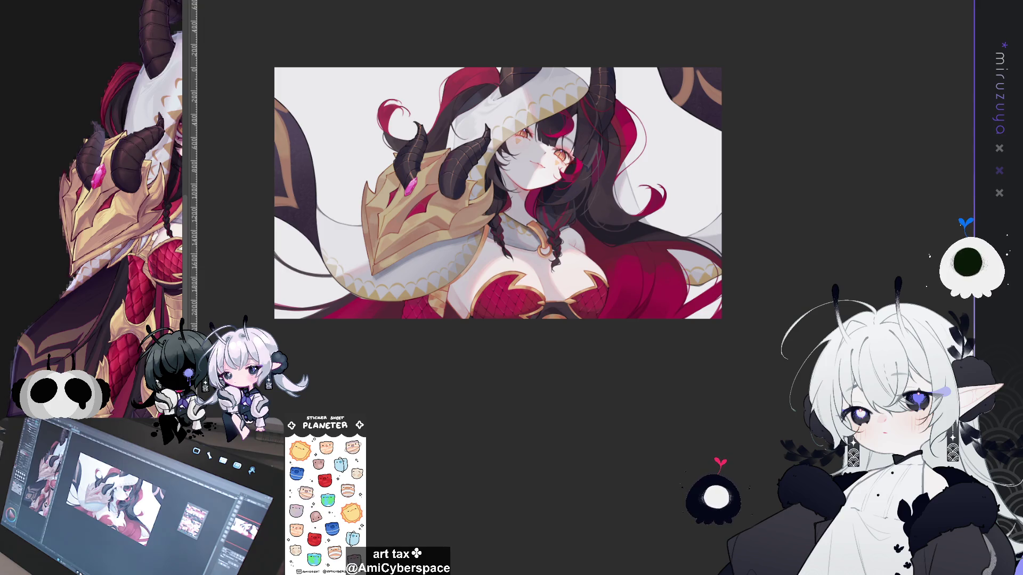
scroll(438, 289, "up", 5)
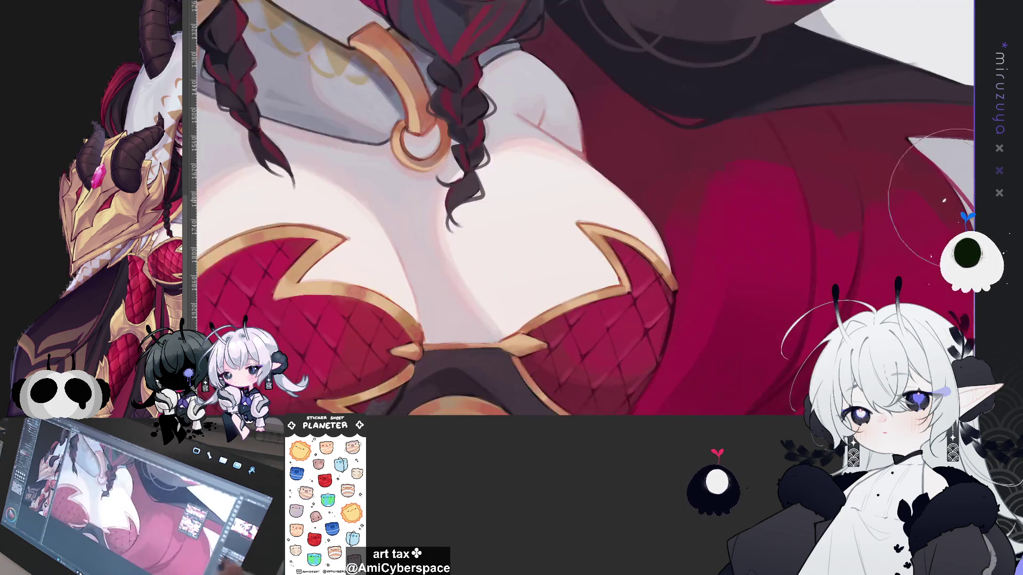
left_click_drag(639, 320, 716, 392)
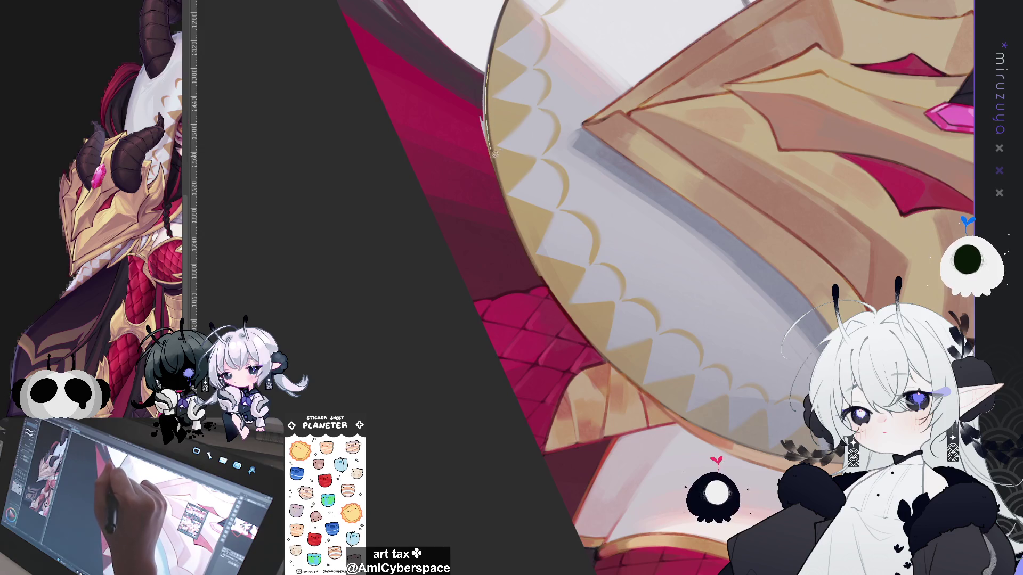
left_click_drag(500, 189, 546, 277)
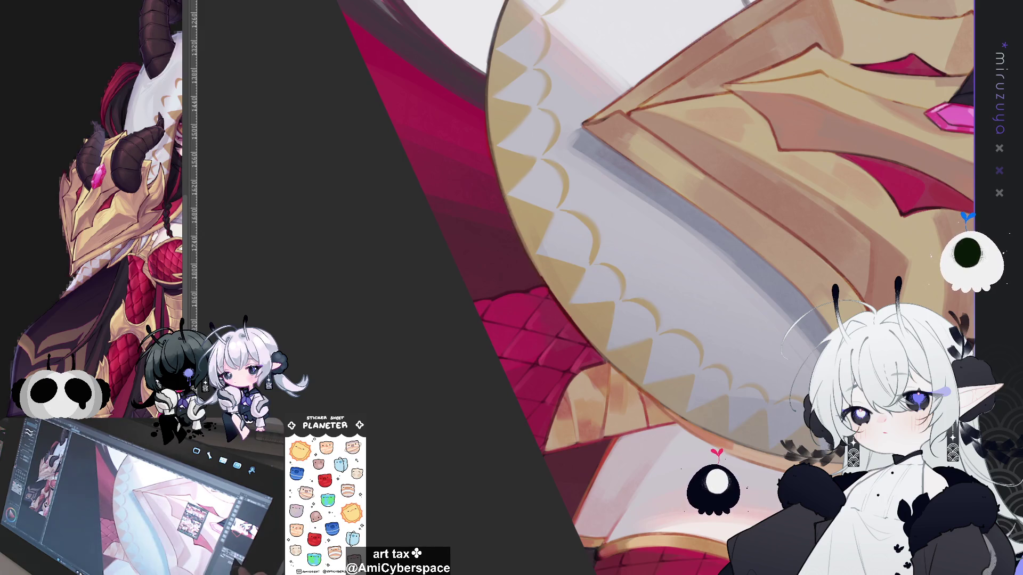
Flip and rotate the view to check the drawing, then straighten and recentre it.
scroll(359, 421, "down", 5)
scroll(358, 418, "up", 6)
scroll(584, 286, "down", 5)
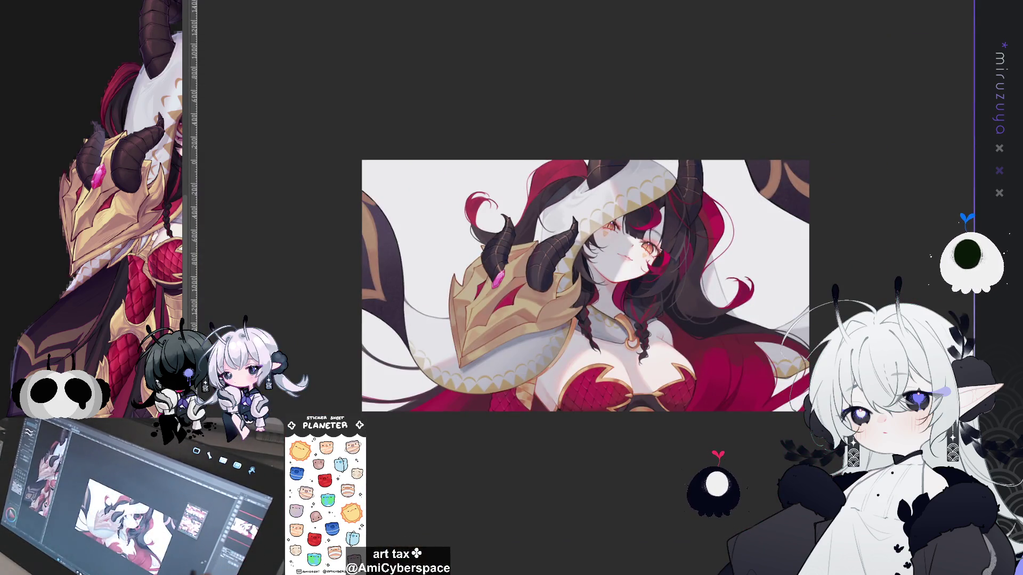
key("h")
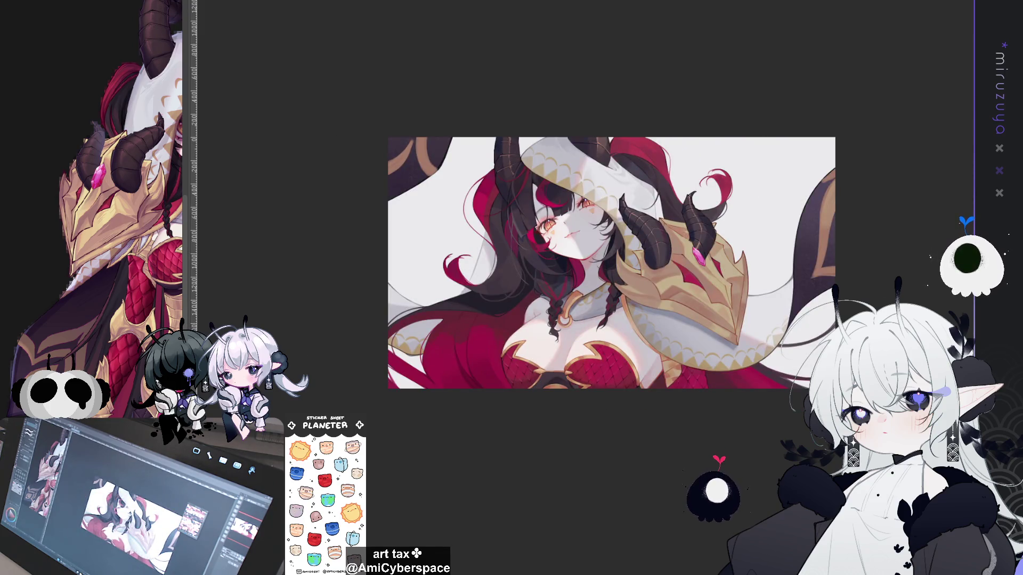
mouse_move(611, 263)
left_mouse_down()
mouse_move(616, 285)
mouse_move(582, 137)
left_mouse_up()
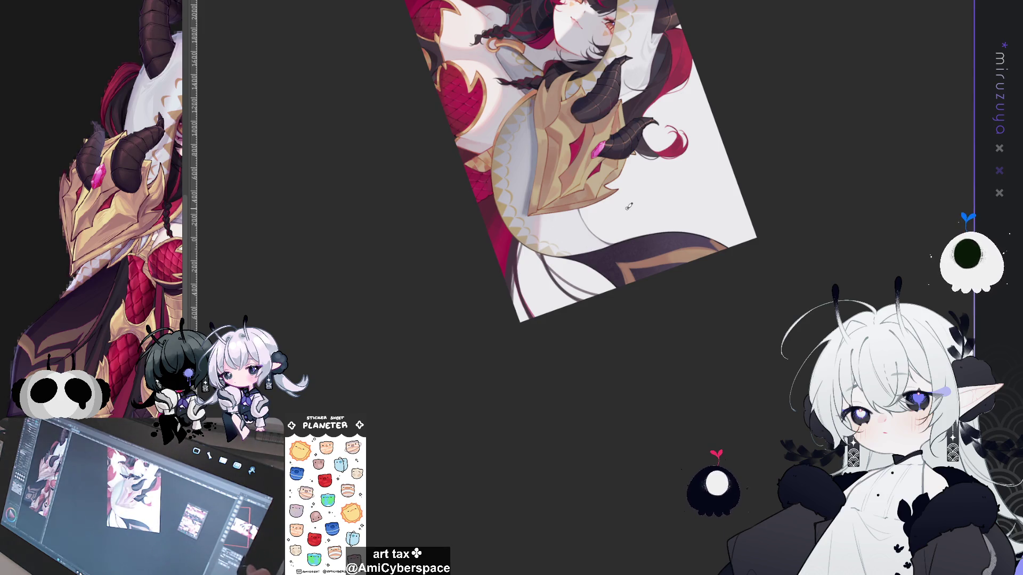
key("ctrl+0")
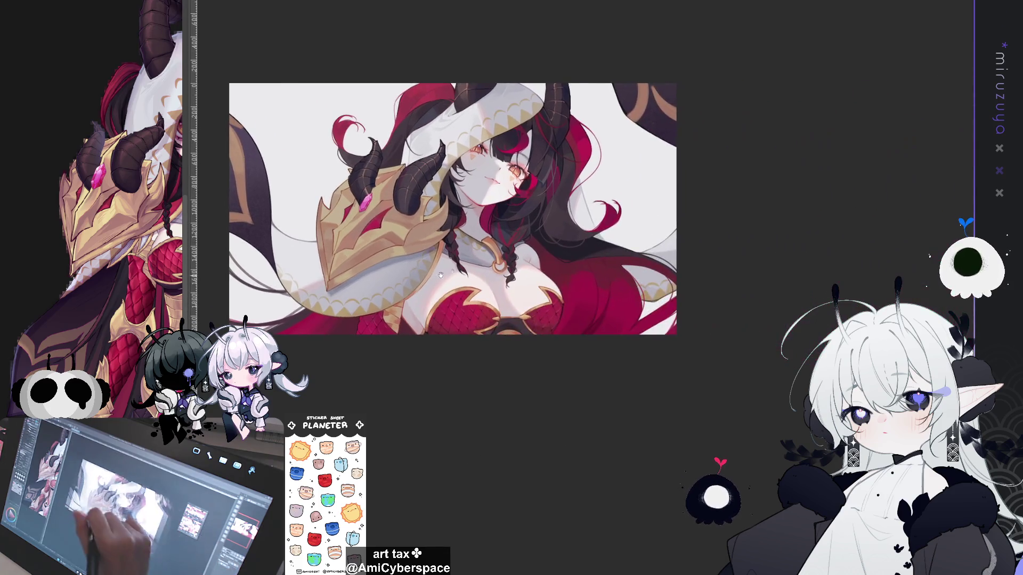
left_click_drag(692, 291, 723, 272)
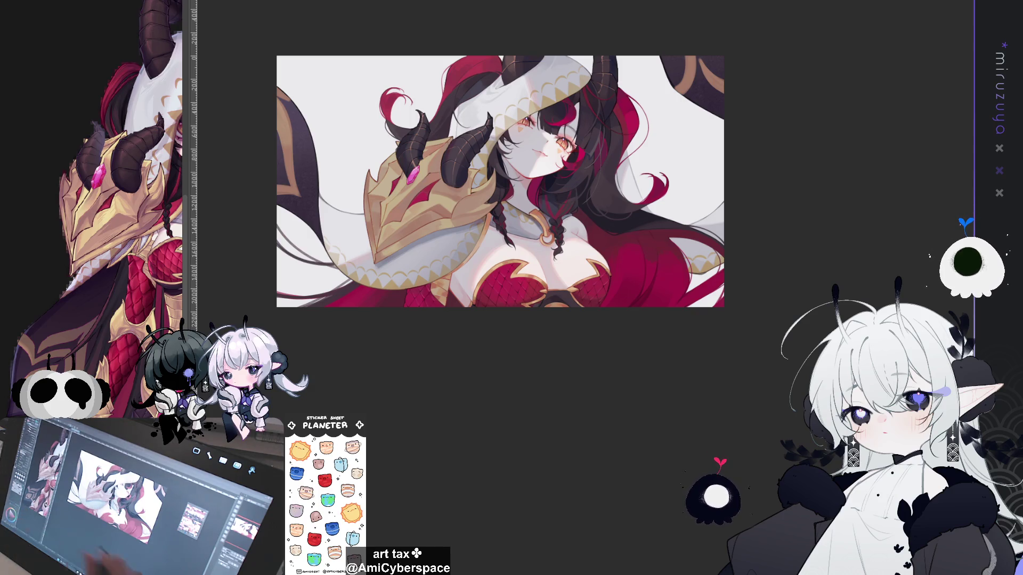
Mirror the view horizontally and zoom in on the face and chest.
key("h")
scroll(533, 208, "up", 3)
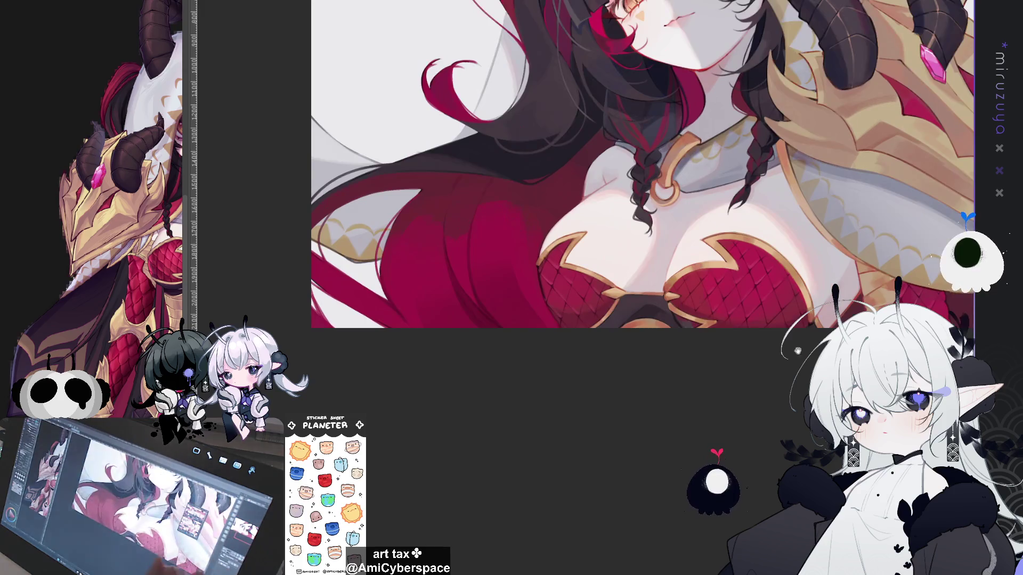
Zoom, tilt and pan around the chest and shoulder armour, then mirror and zoom out.
scroll(586, 208, "down", 3)
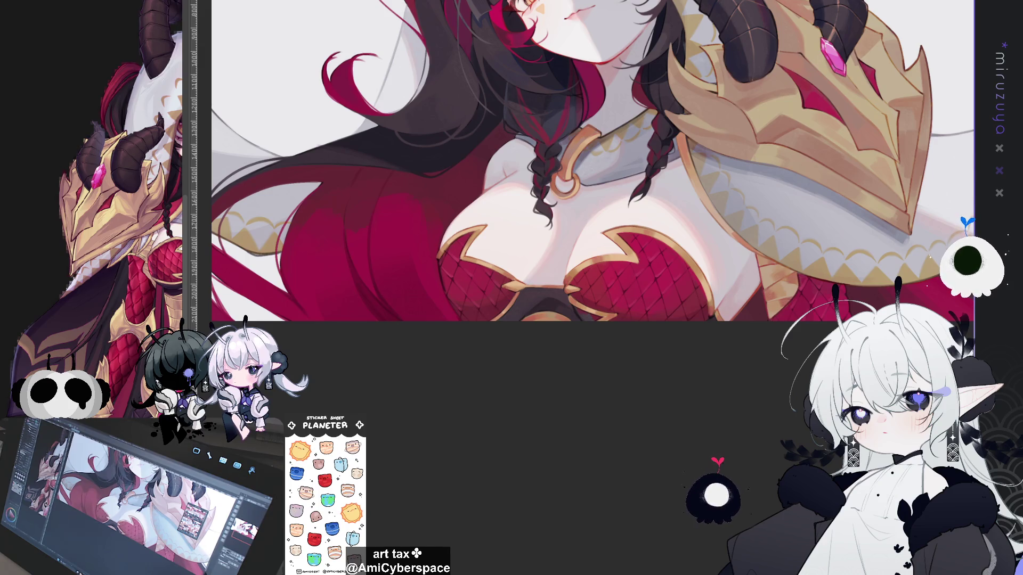
scroll(586, 159, "up", 2)
scroll(586, 160, "down", 3)
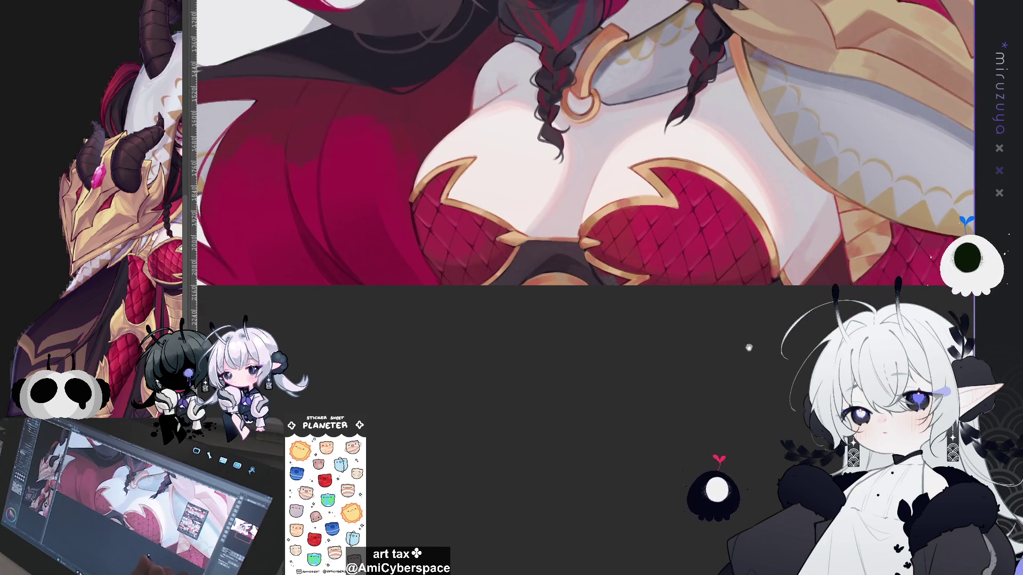
scroll(748, 347, "up", 1)
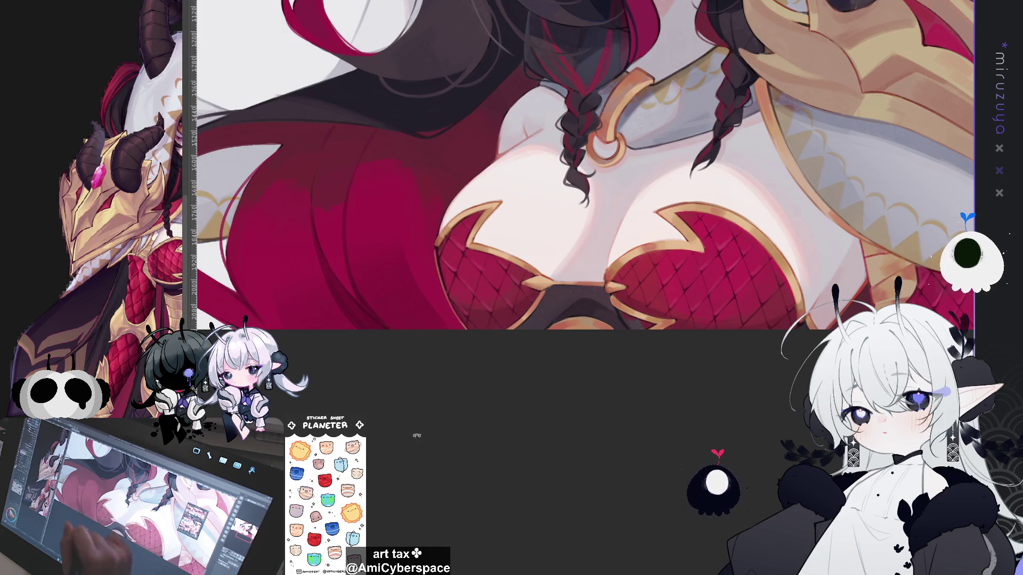
left_click_drag(413, 427, 437, 245)
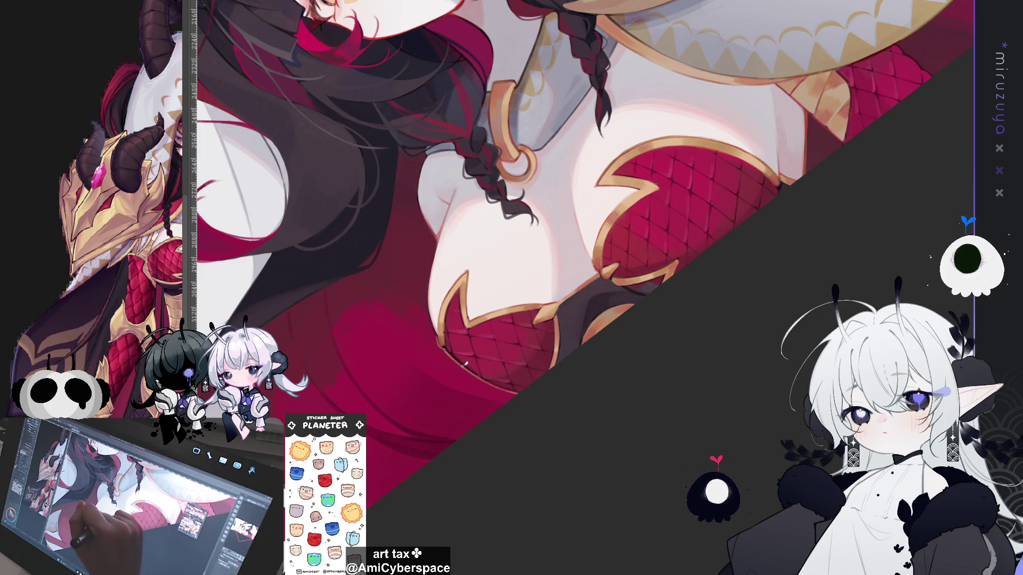
mouse_move(486, 224)
left_mouse_down()
mouse_move(744, 352)
mouse_move(612, 338)
mouse_move(605, 264)
left_mouse_up()
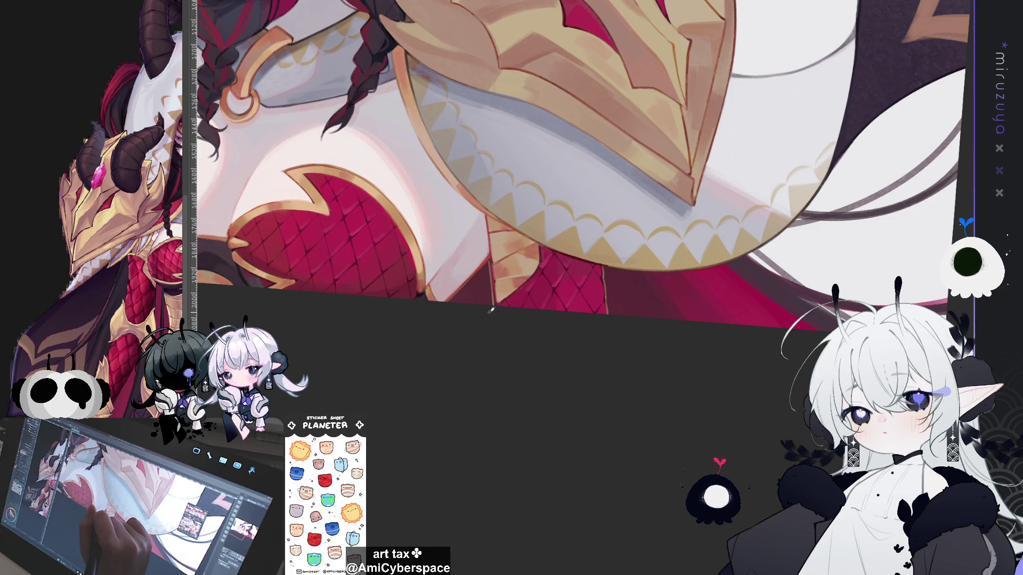
left_click_drag(496, 288, 602, 313)
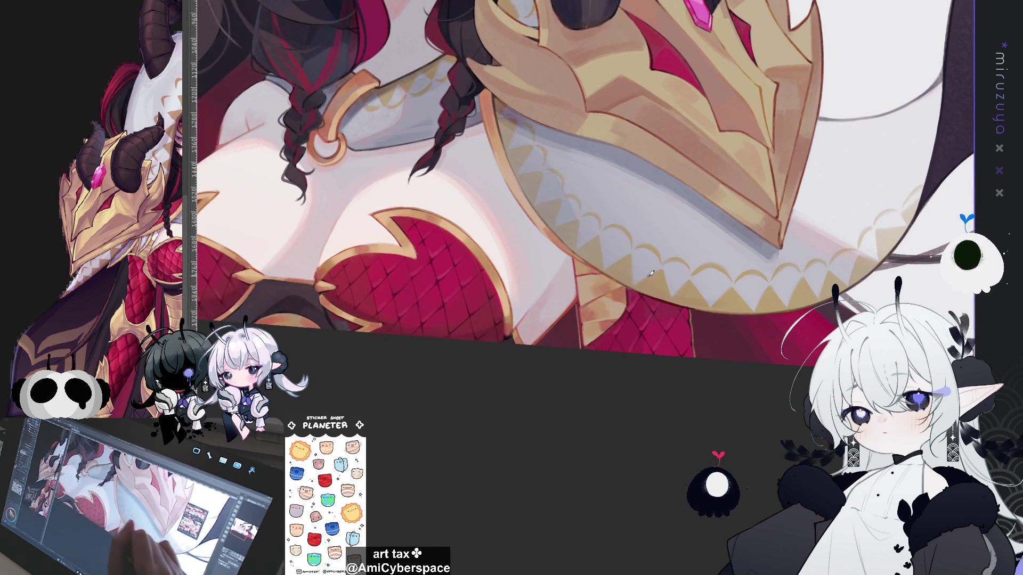
key("h")
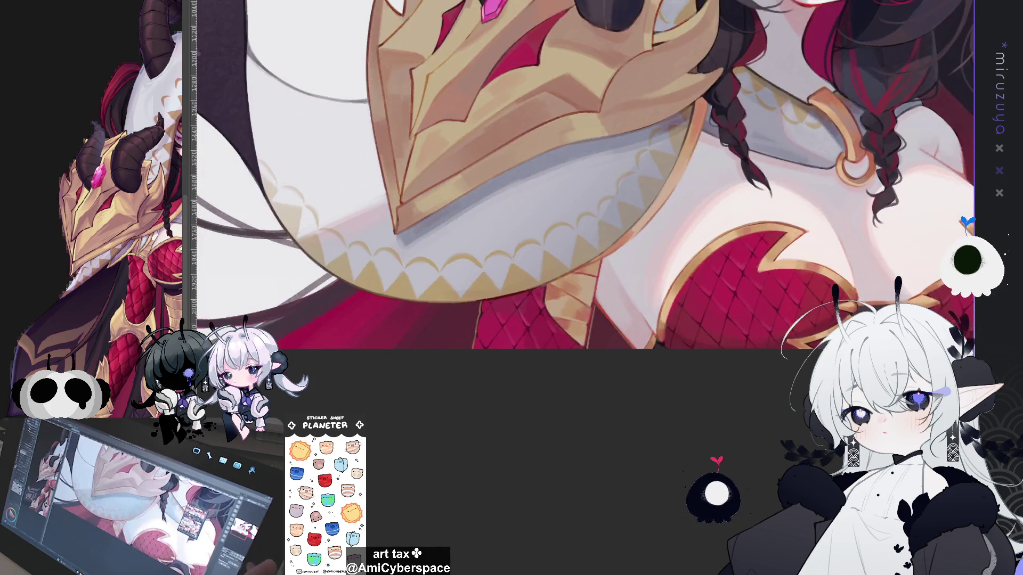
scroll(533, 223, "down", 5)
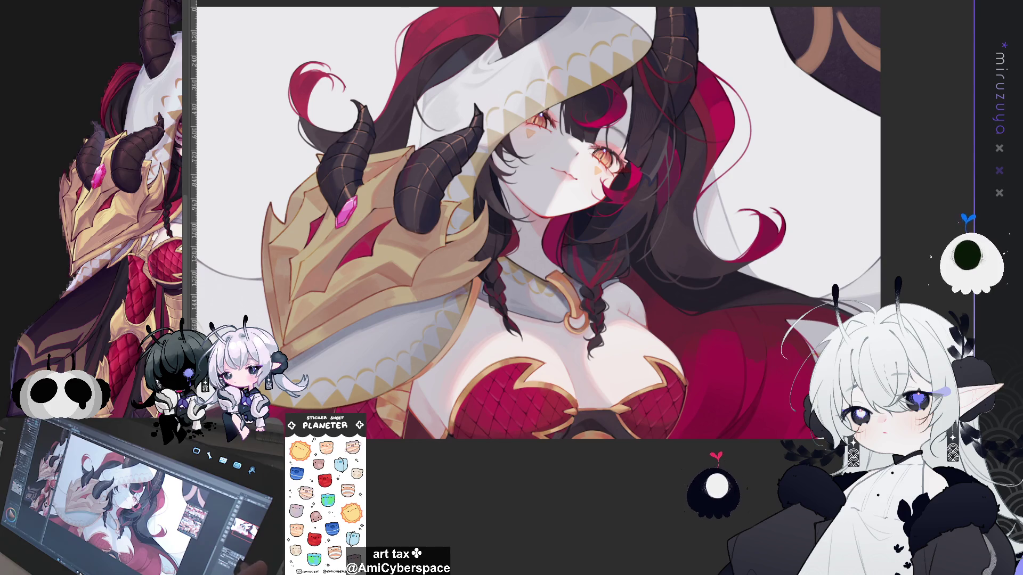
Unmirror, zoom and tilt onto the face, then fit the illustration and level the rotation.
key("h")
scroll(586, 223, "up", 3)
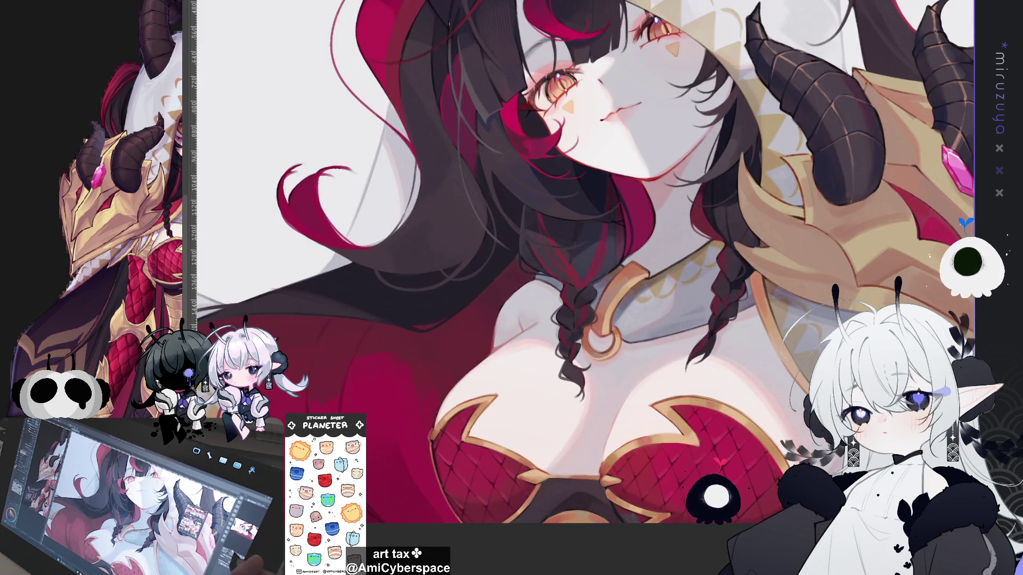
scroll(661, 192, "up", 5)
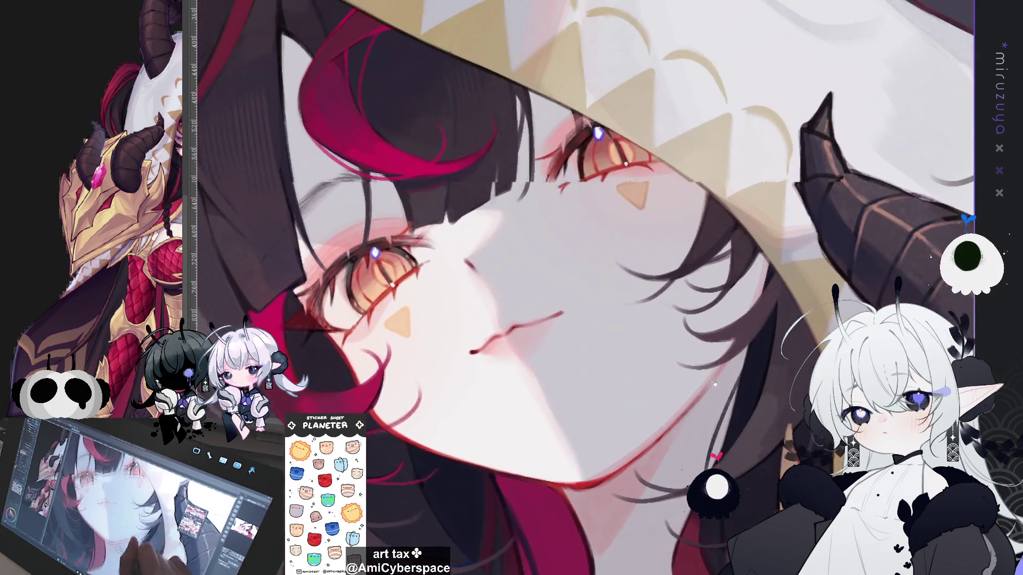
left_click_drag(715, 383, 505, 344)
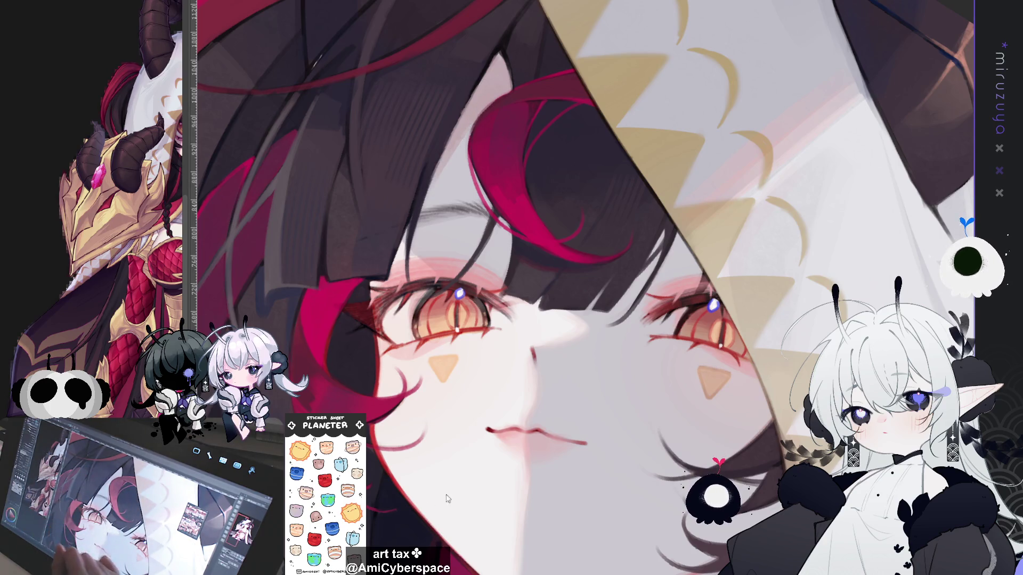
mouse_move(722, 441)
left_mouse_down()
mouse_move(692, 405)
mouse_move(613, 351)
left_mouse_up()
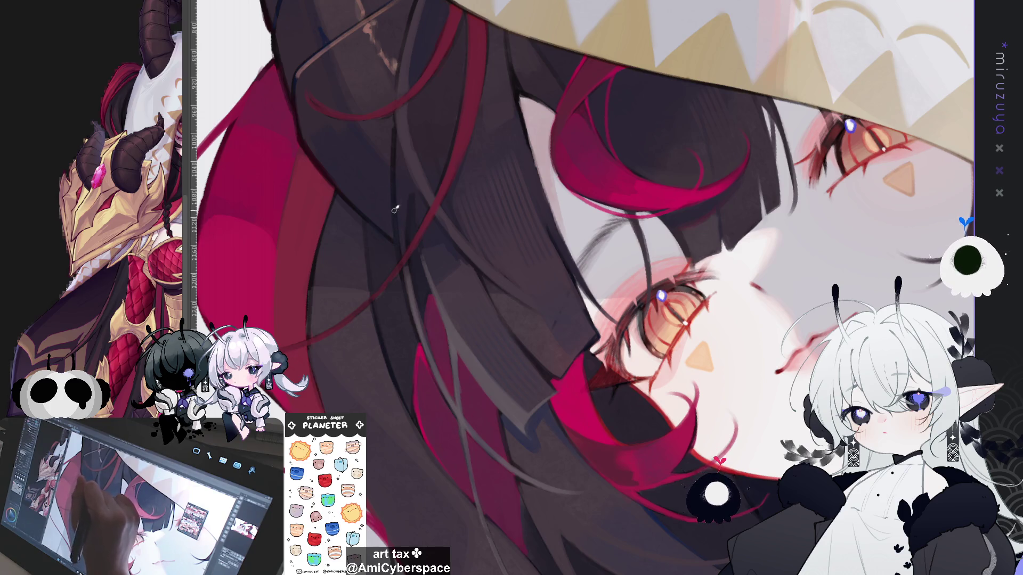
key("ctrl+0")
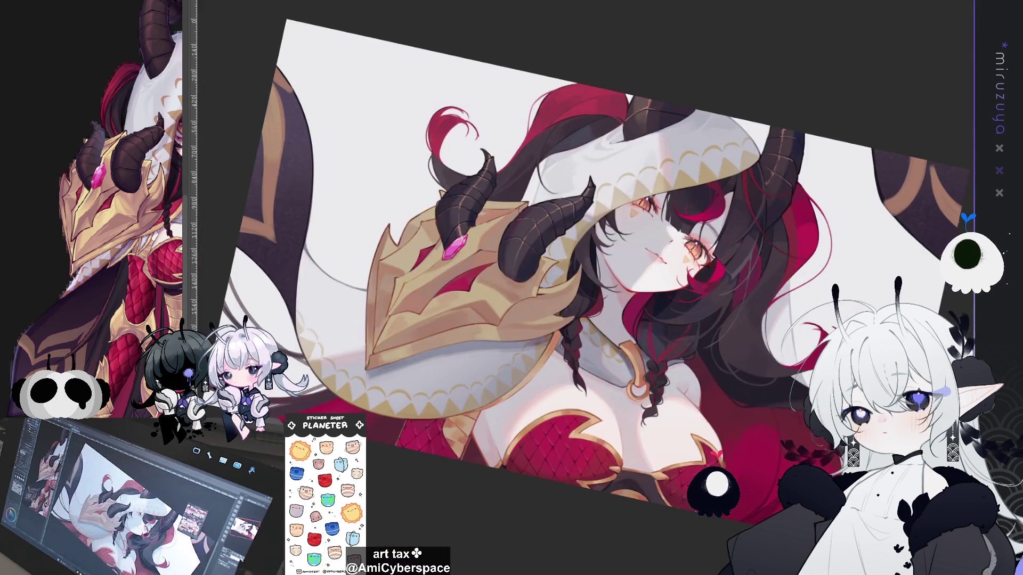
key("ctrl+@")
Mirror and rotate the face close-up, then reset and zoom onto the eyes under the hood.
scroll(770, 426, "up", 1)
left_click_drag(770, 426, 748, 386)
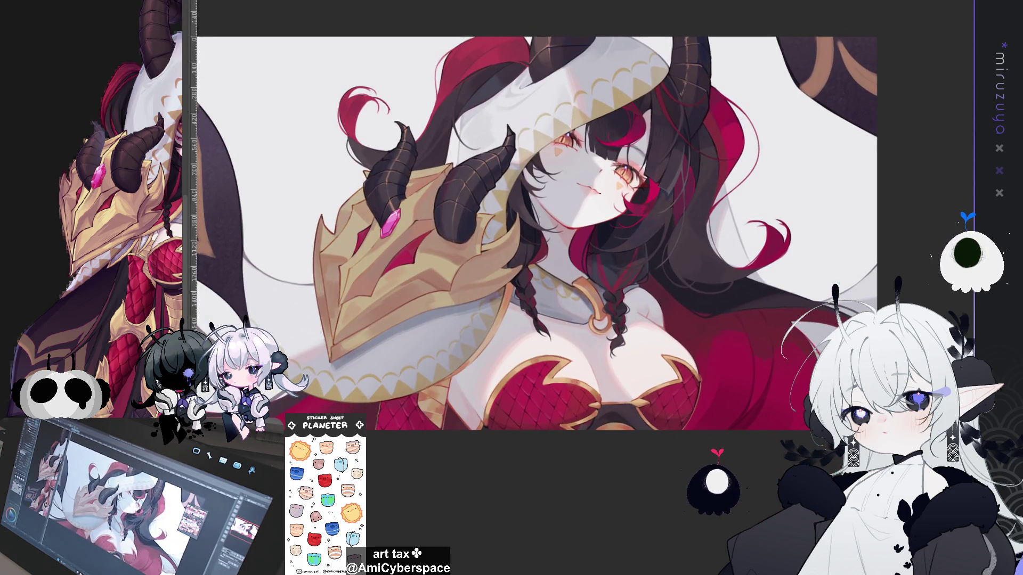
key("h")
scroll(544, 419, "up", 3)
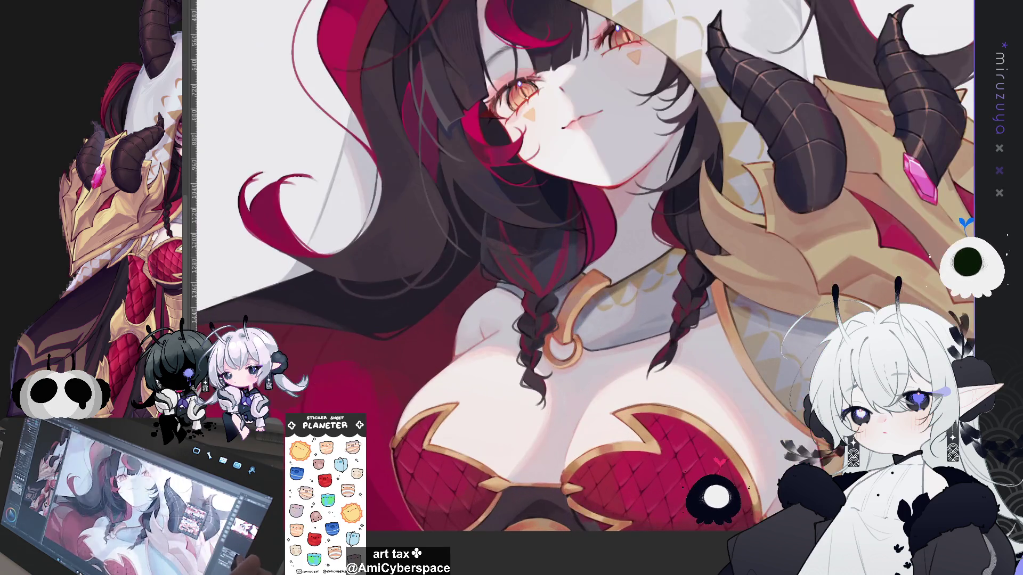
scroll(511, 160, "up", 4)
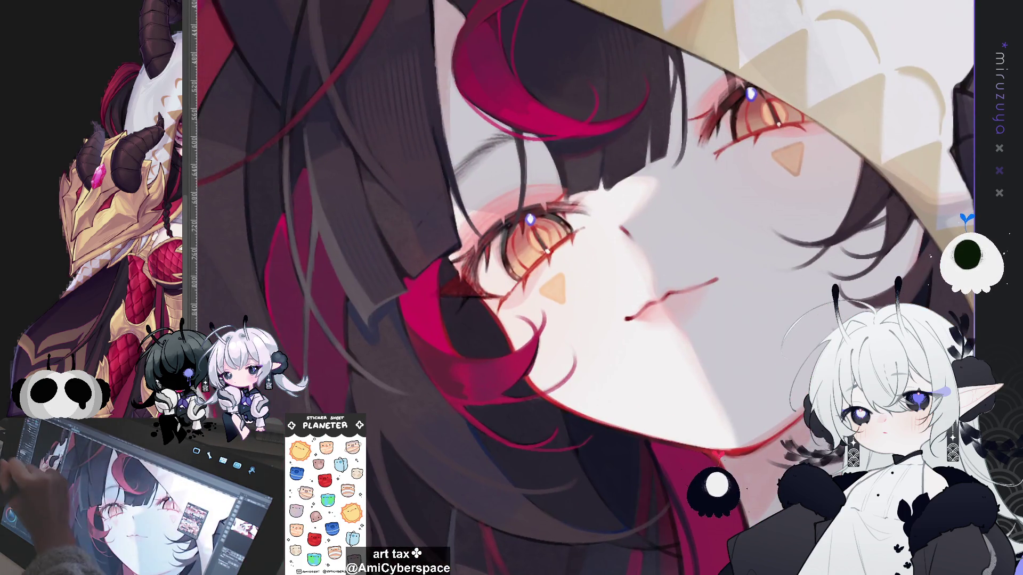
left_click_drag(224, 149, 288, 298)
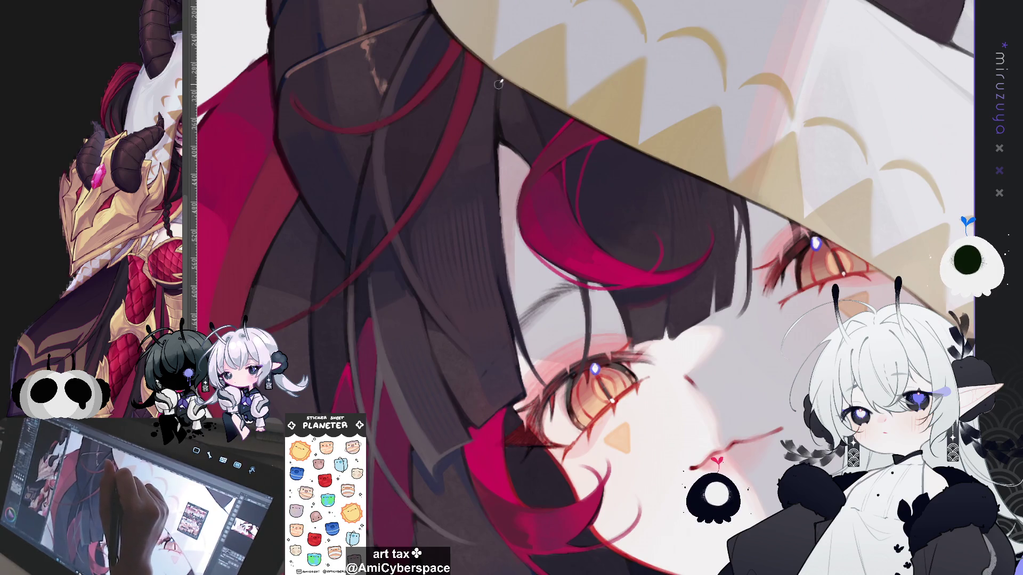
mouse_move(503, 238)
left_mouse_down()
mouse_move(720, 80)
mouse_move(586, 124)
left_mouse_up()
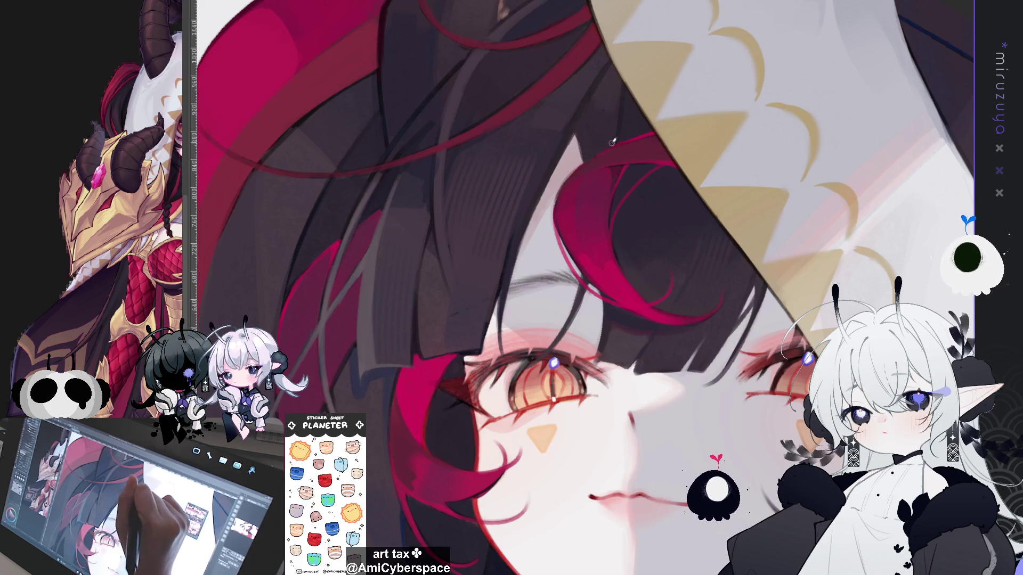
left_click_drag(539, 196, 585, 286)
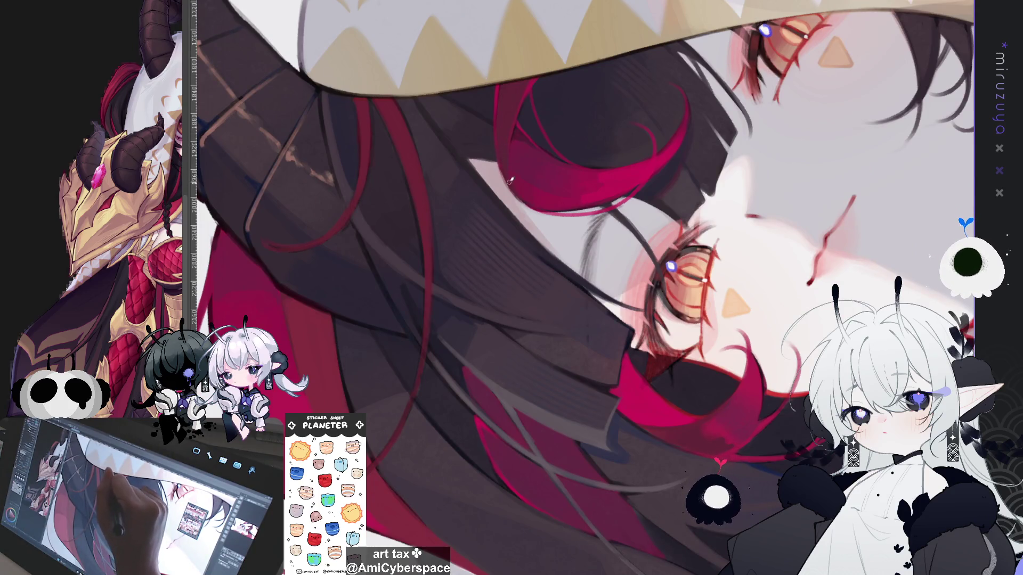
key("ctrl+0")
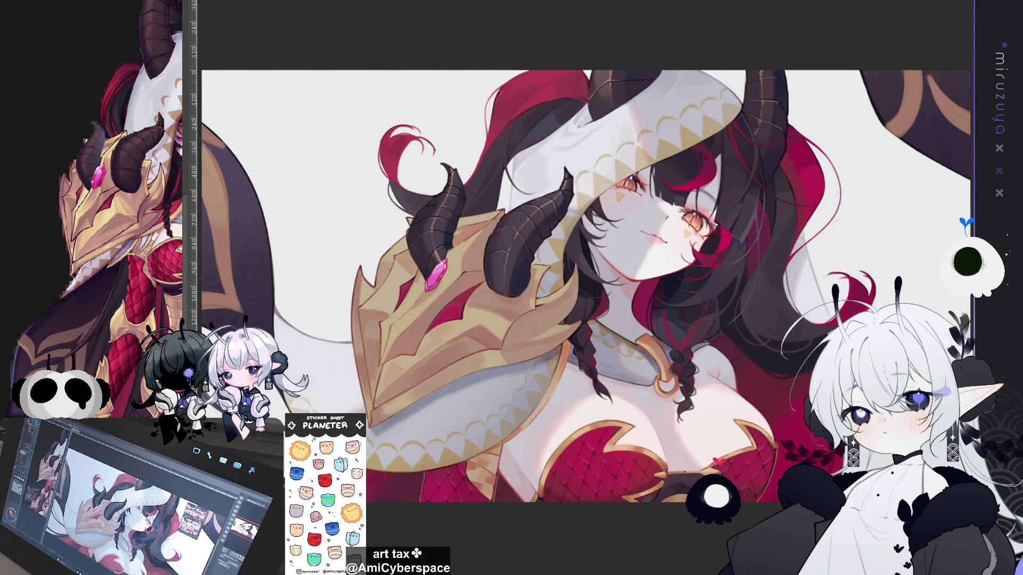
scroll(639, 240, "up", 5)
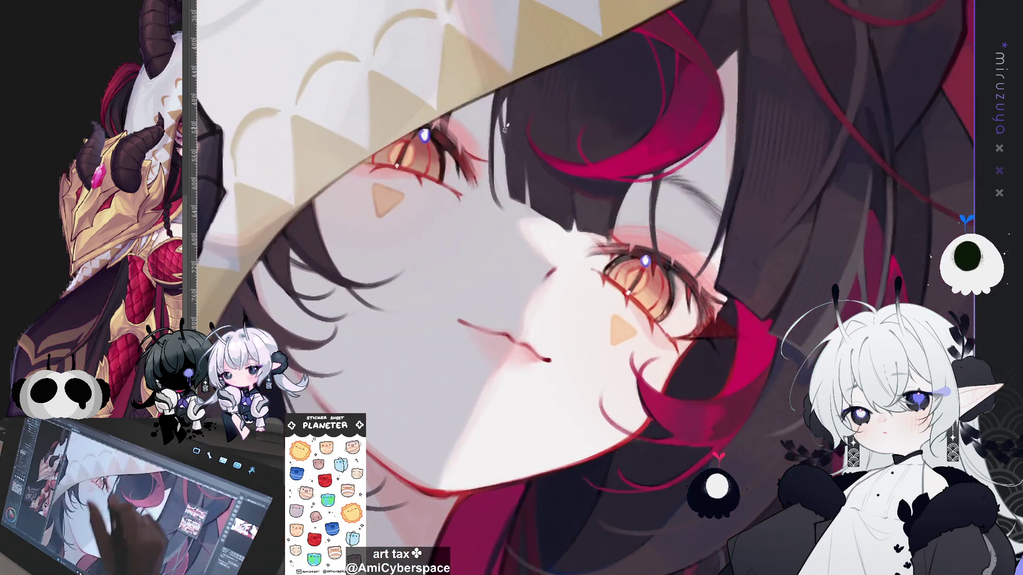
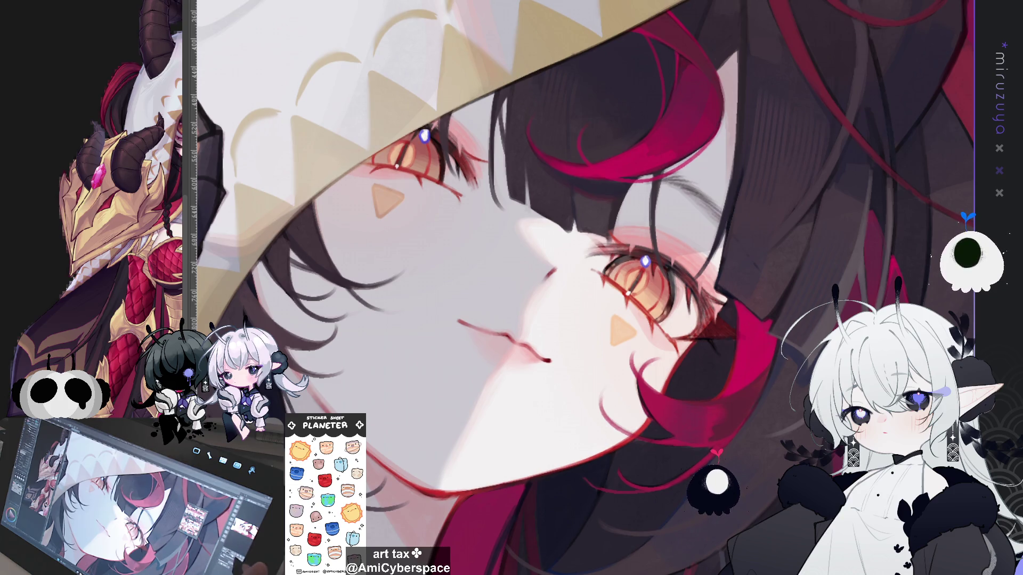
Zoom out and pan to show the full horned-girl artwork, then hide the white background layer.
key("ctrl+0")
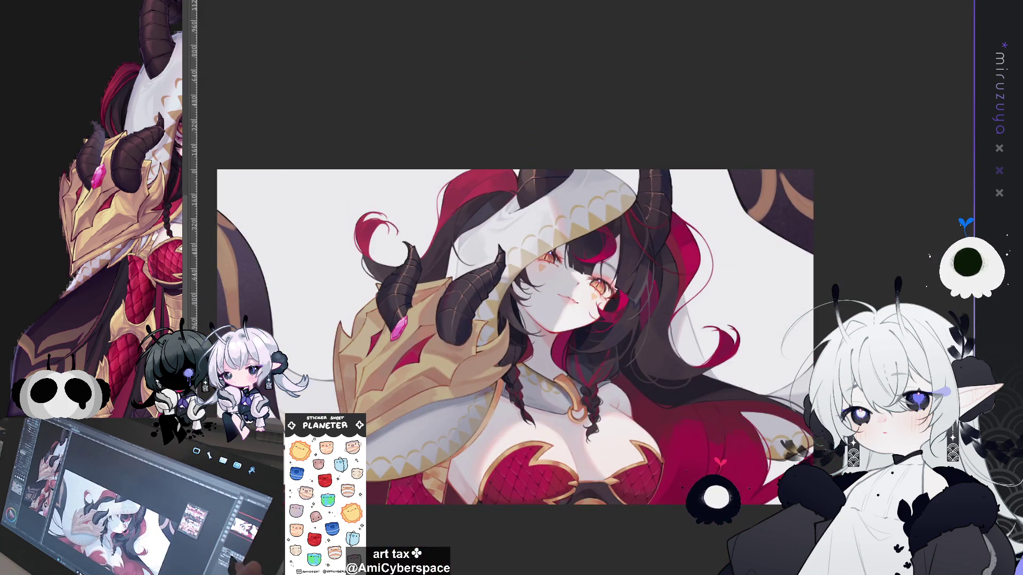
key("ctrl+minus")
left_click_drag(829, 375, 815, 244)
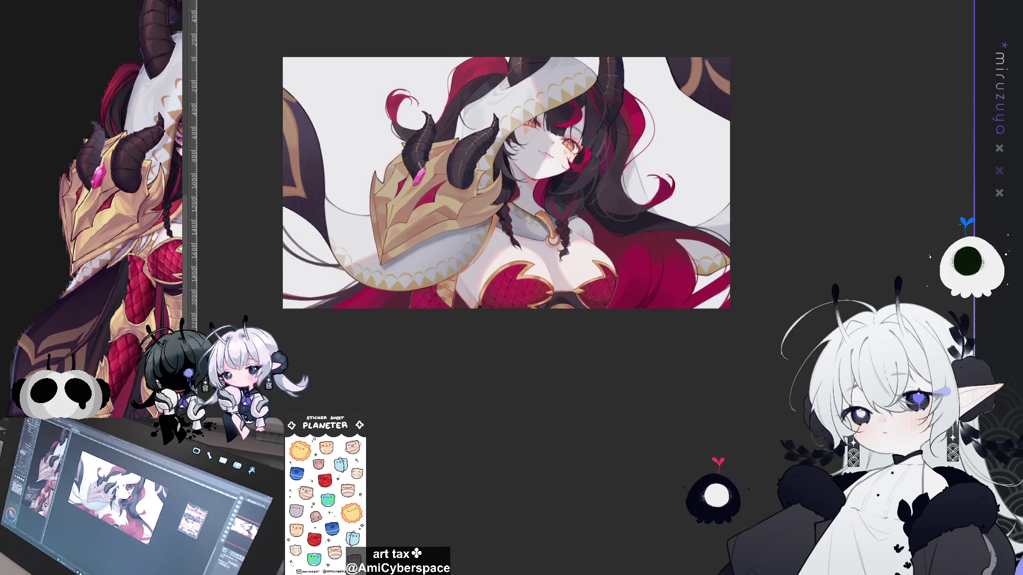
key("ctrl+comma")
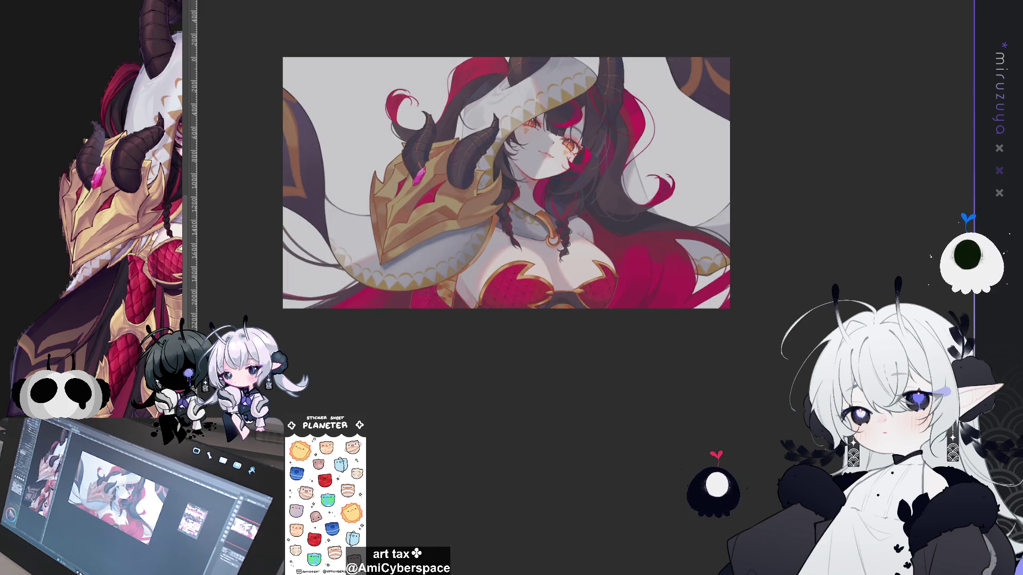
Inspect the chest and face up close, then fit the canvas and show the white background again.
key("ctrl+plus")
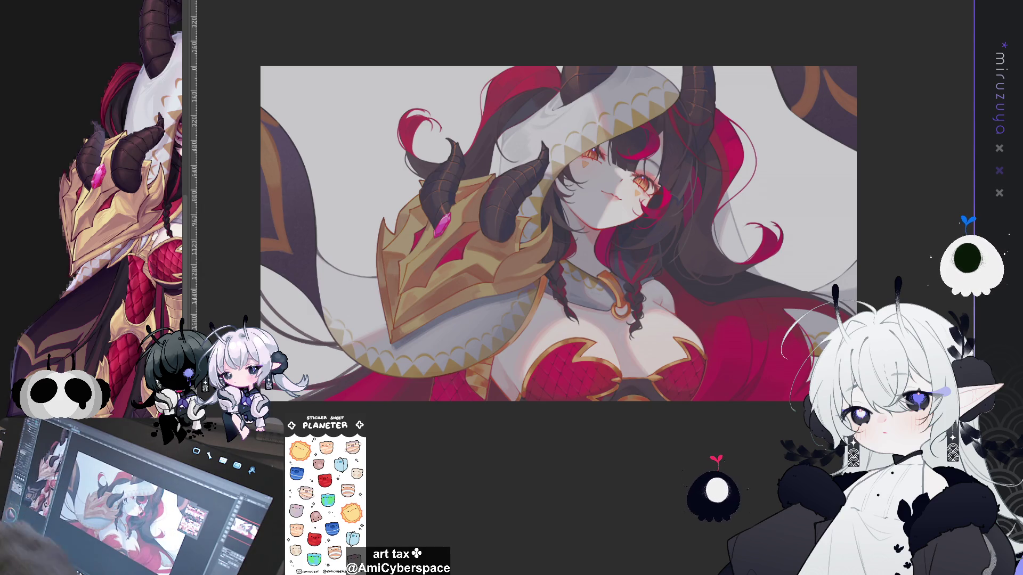
scroll(554, 235, "down", 2)
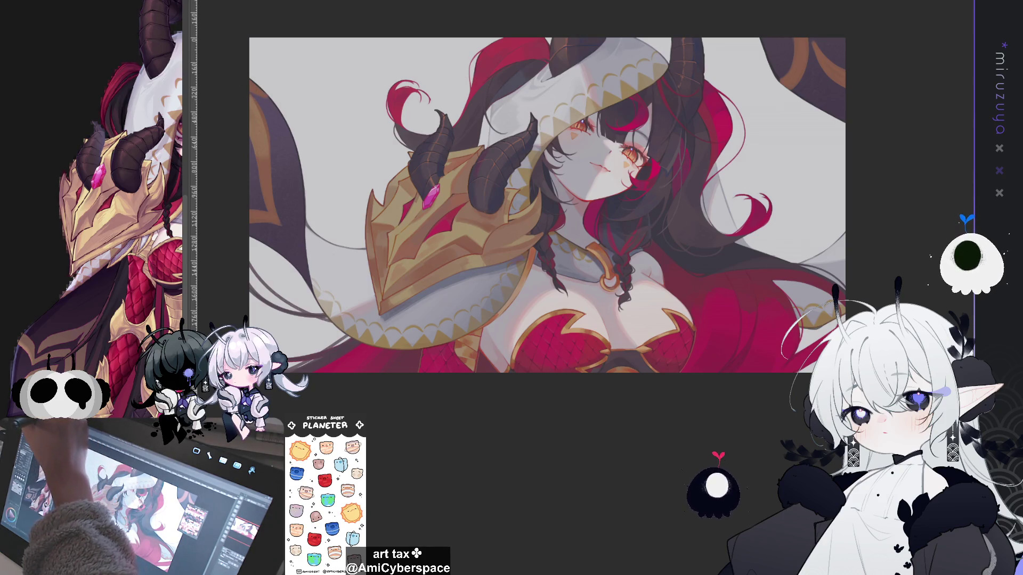
key("ctrl+plus")
key("ctrl+plus")
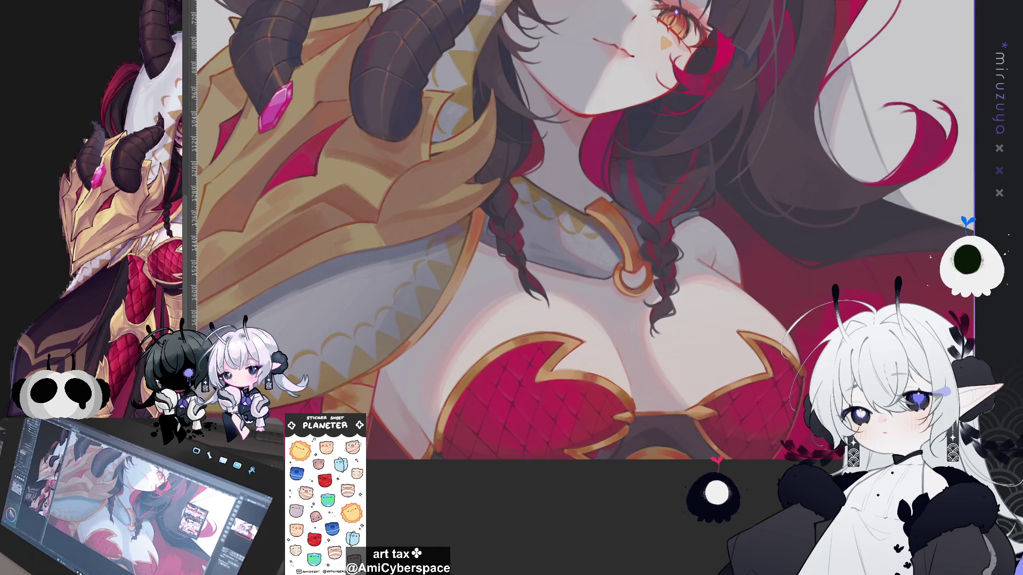
scroll(581, 288, "up", 3)
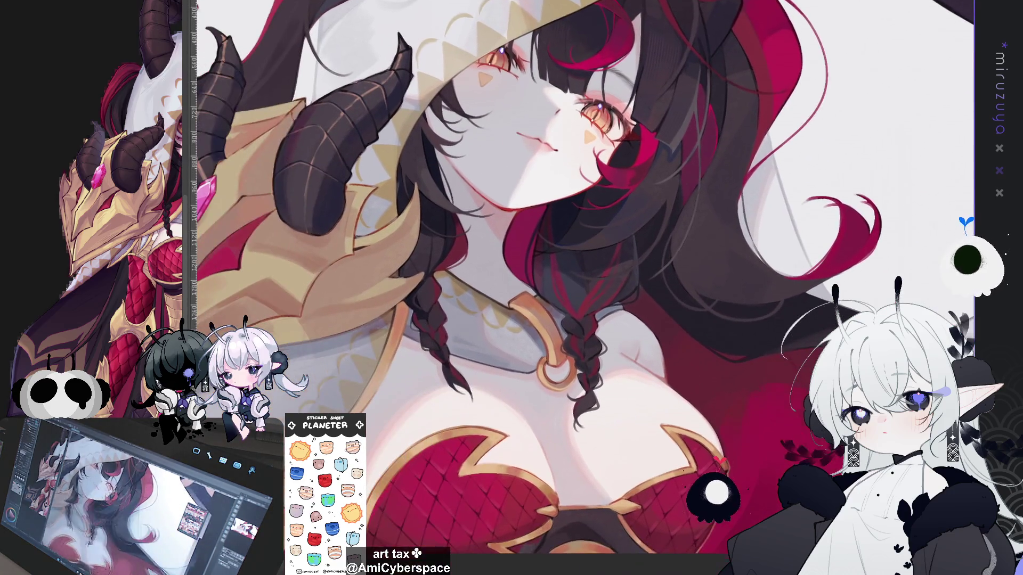
key("ctrl+0")
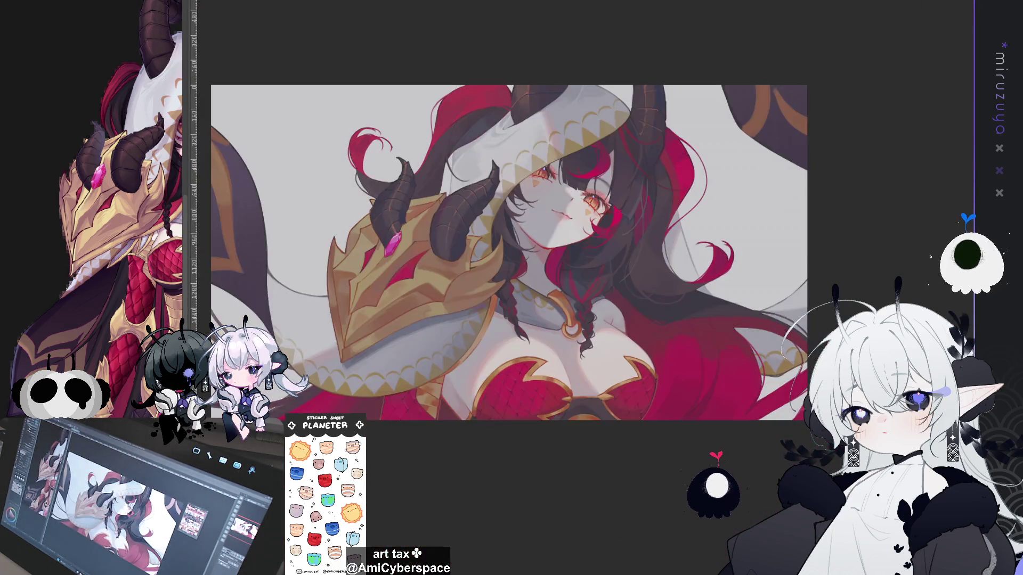
scroll(527, 207, "down", 2)
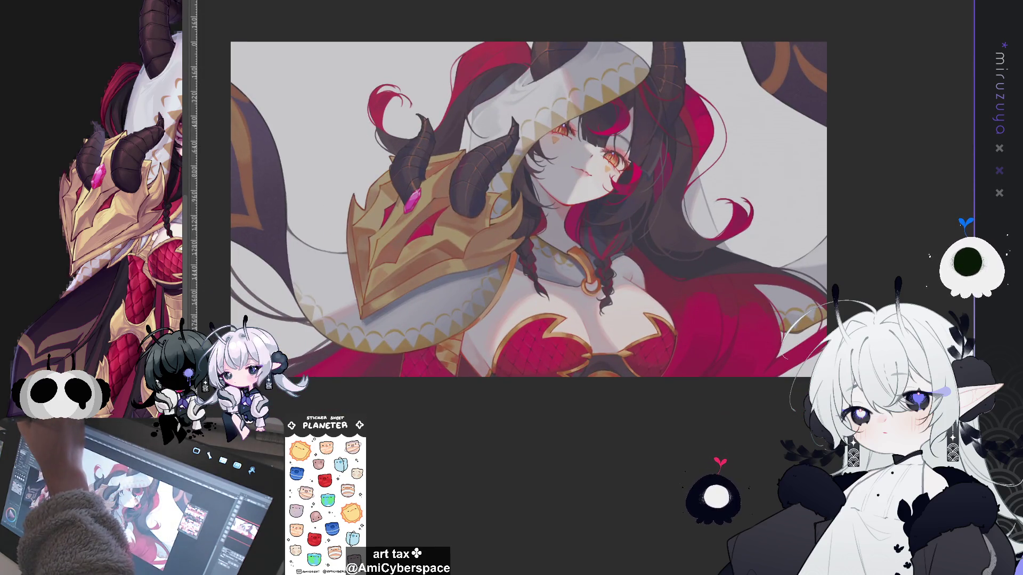
key("ctrl+z")
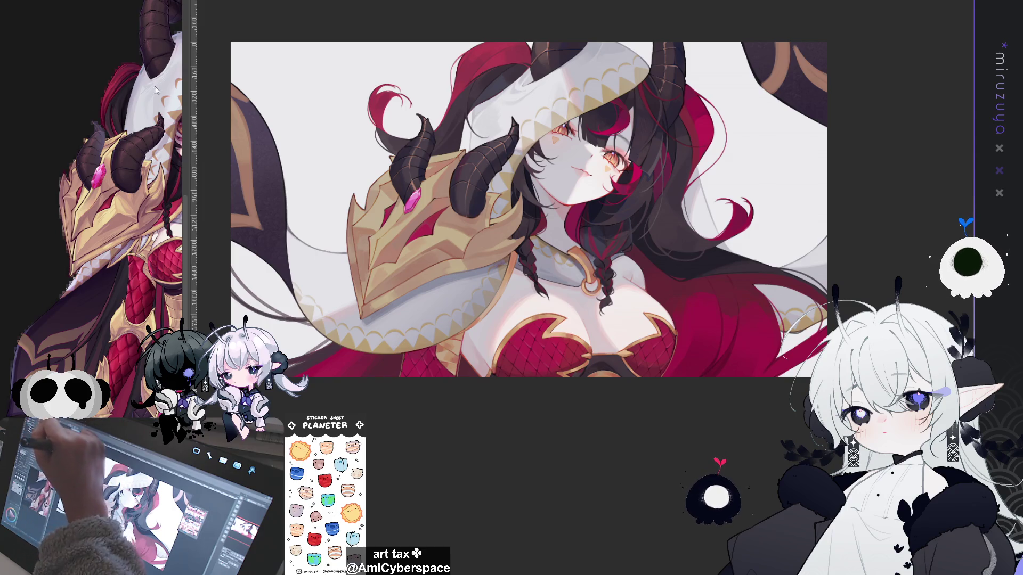
key("ctrl+shift+u")
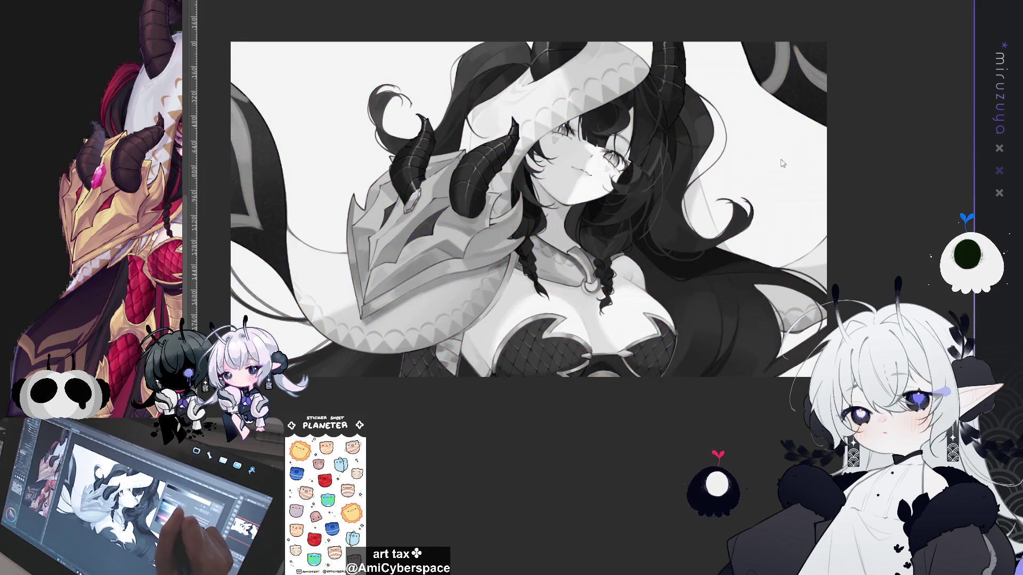
key("ctrl+z")
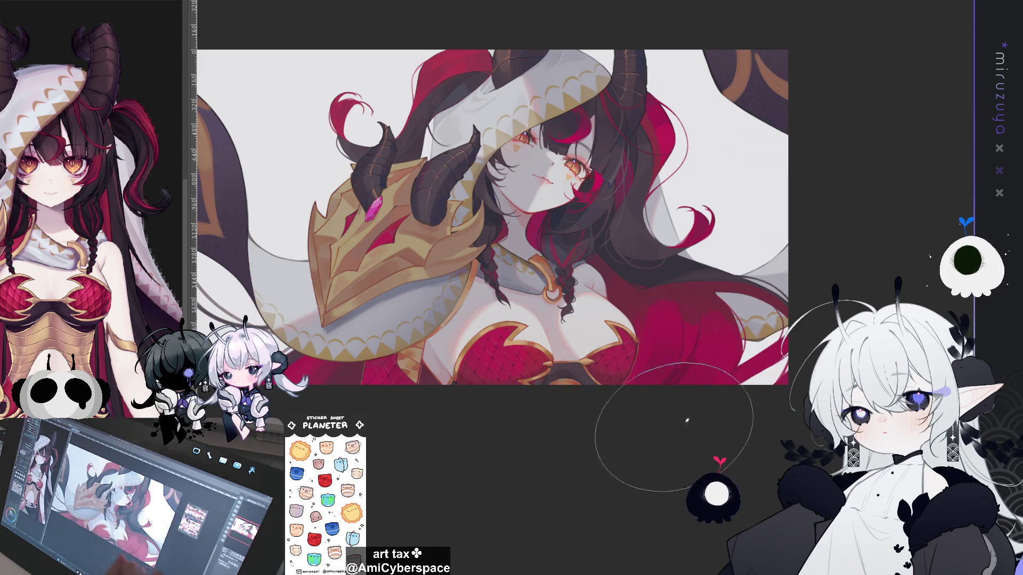
left_click_drag(780, 373, 777, 234)
left_click_drag(693, 61, 640, 54)
key("ctrl+z")
key("ctrl+z")
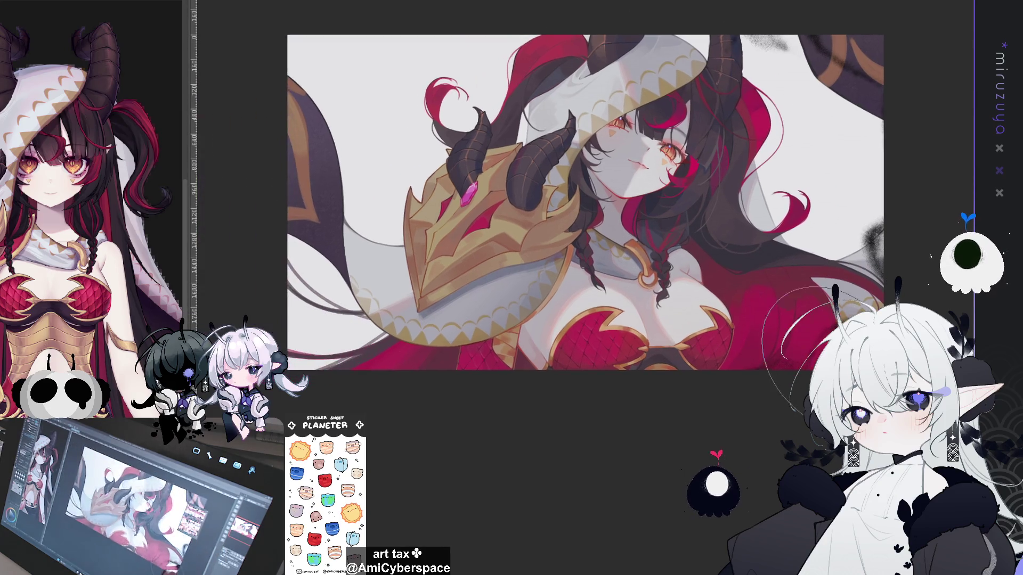
left_click_drag(684, 322, 690, 326)
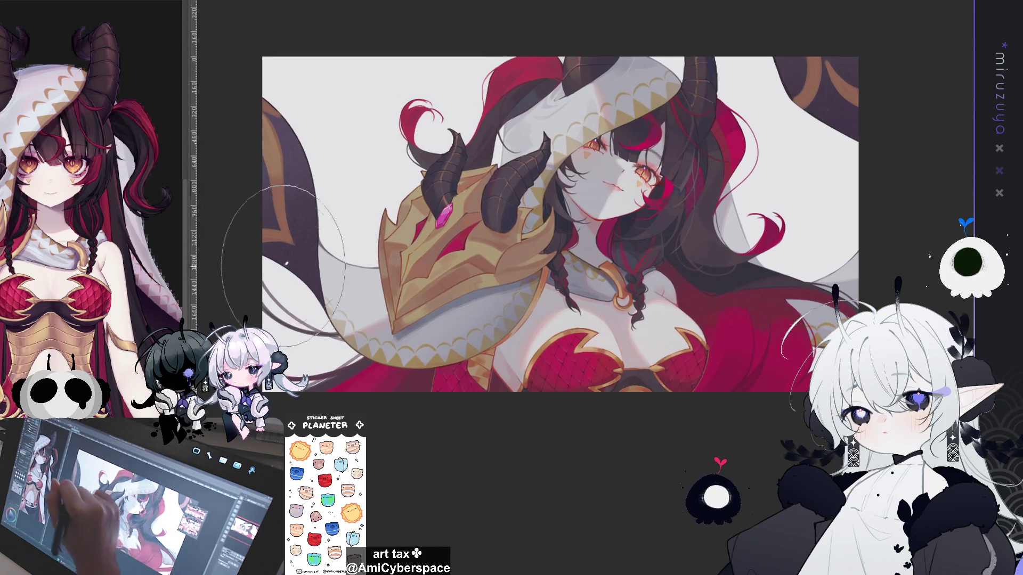
mouse_move(277, 330)
left_mouse_down()
mouse_move(291, 250)
mouse_move(428, 64)
mouse_move(277, 107)
left_mouse_up()
key("ctrl+z")
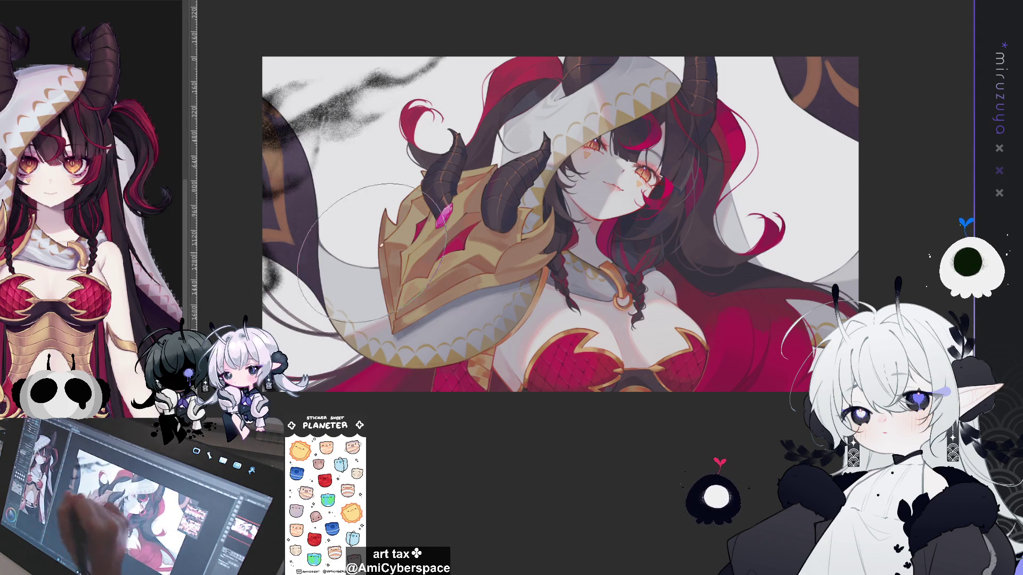
key("ctrl+z")
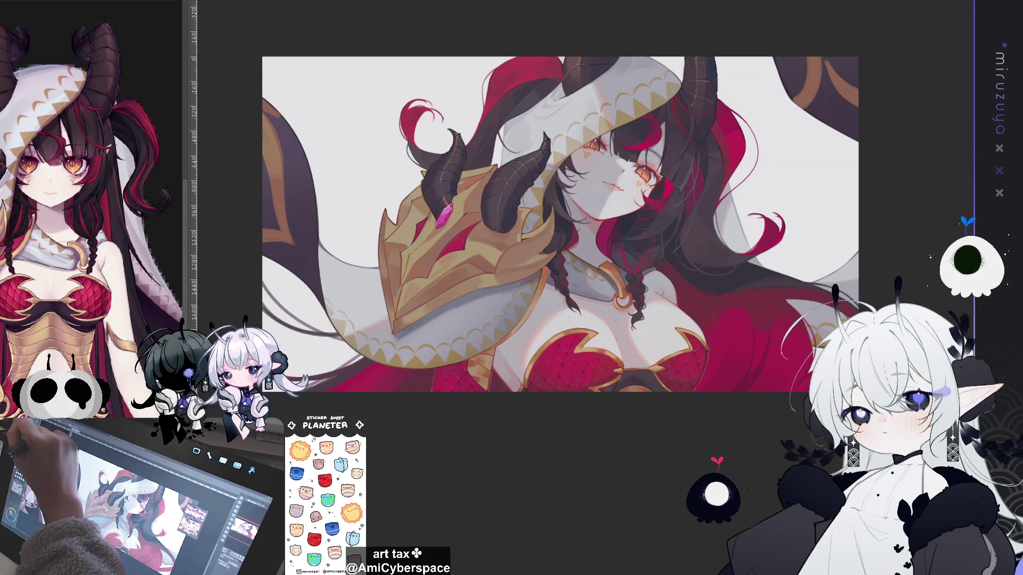
mouse_move(301, 109)
left_mouse_down()
mouse_move(322, 229)
mouse_move(398, 341)
left_mouse_up()
key("ctrl+z")
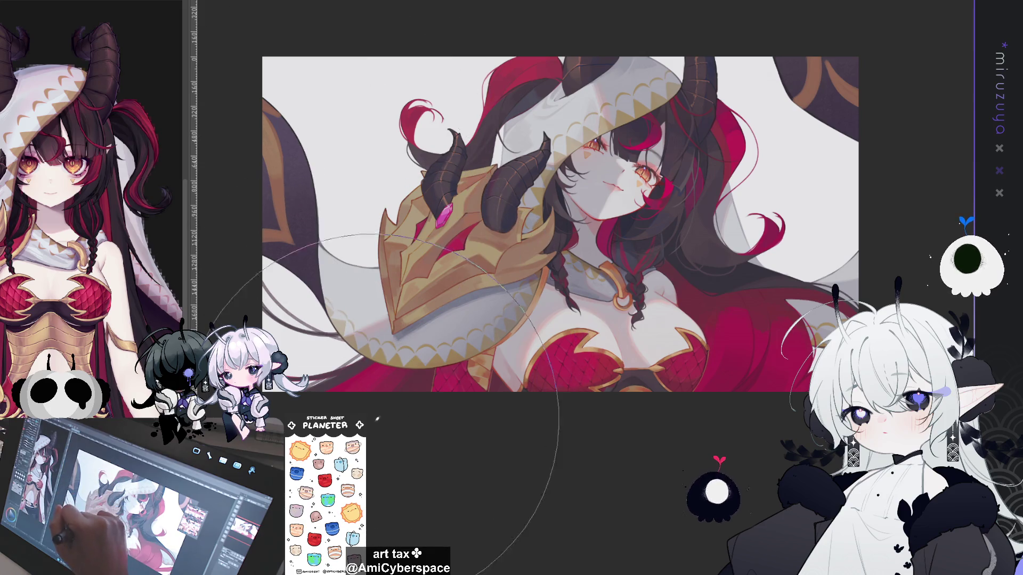
left_click_drag(293, 59, 264, 128)
left_click_drag(752, 365, 706, 365)
key("ctrl+z")
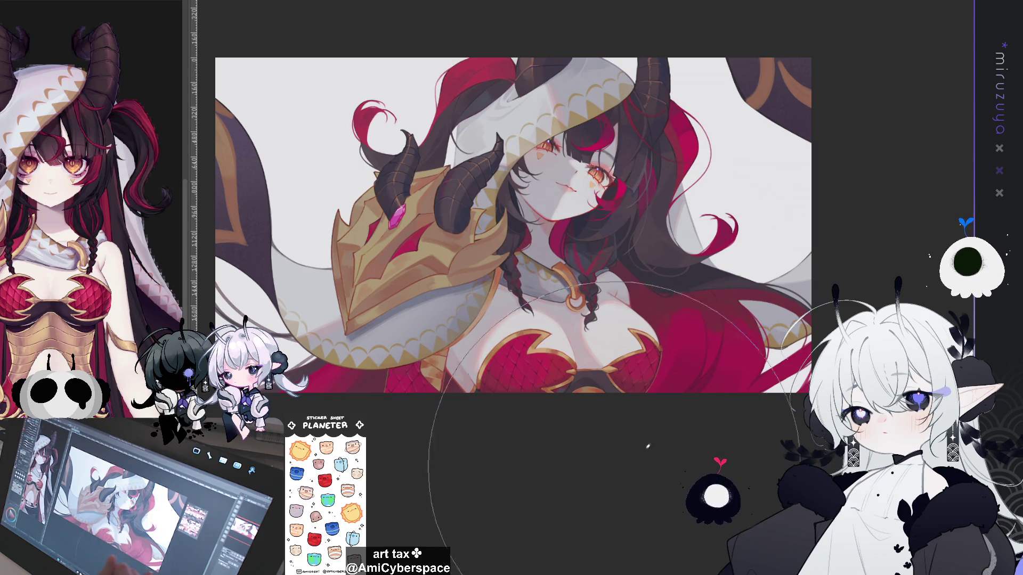
left_click_drag(793, 139, 783, 373)
left_click_drag(708, 179, 659, 189)
key("ctrl+z")
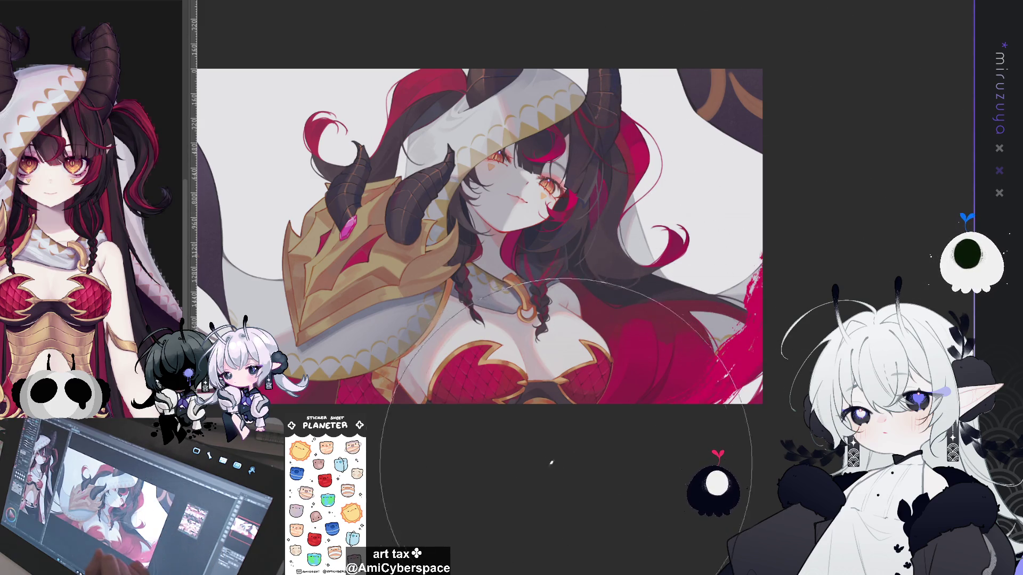
Paint a red sweeping stroke along the right side of the girl, redoing the first attempt.
left_click_drag(740, 346, 753, 113)
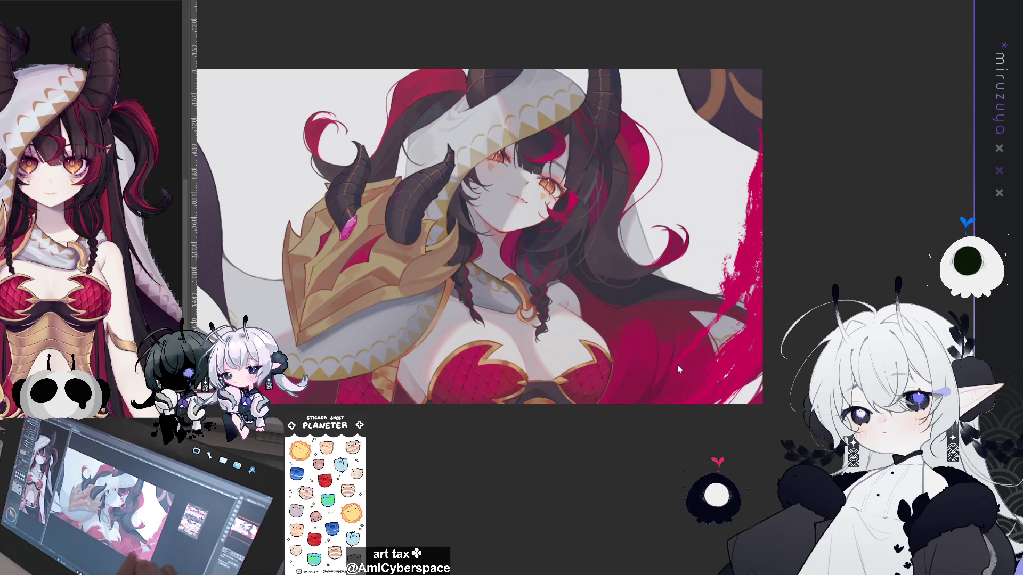
left_click_drag(671, 127, 756, 224)
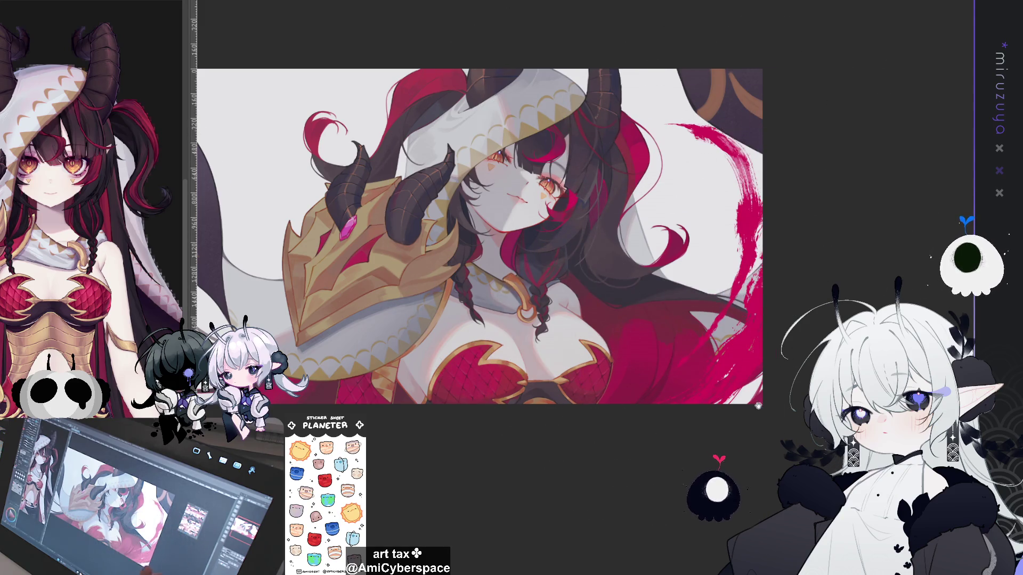
left_click_drag(695, 312, 793, 361)
key("ctrl+z")
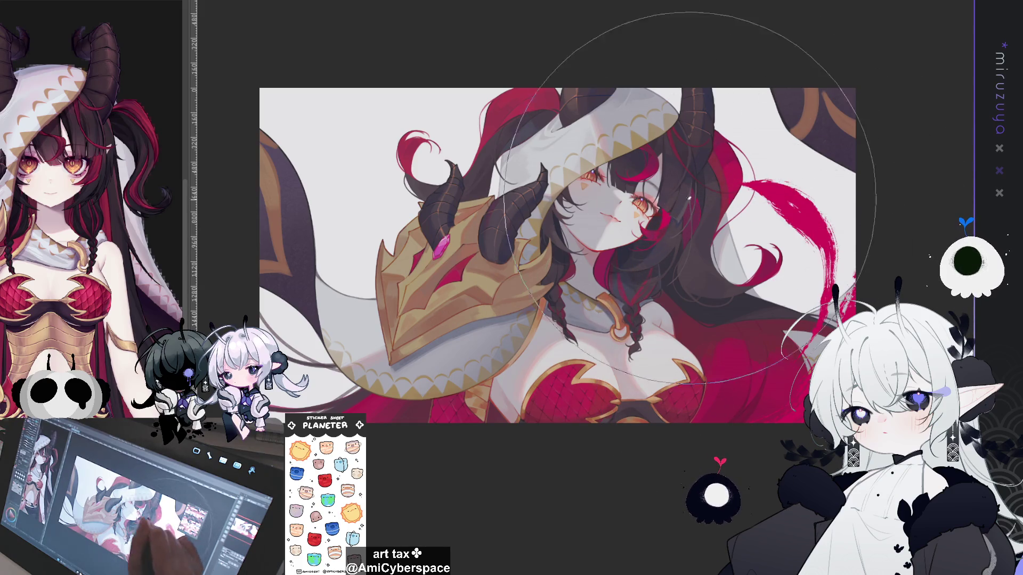
mouse_move(770, 362)
left_mouse_down()
mouse_move(767, 192)
mouse_move(815, 229)
mouse_move(809, 320)
mouse_move(692, 413)
left_mouse_up()
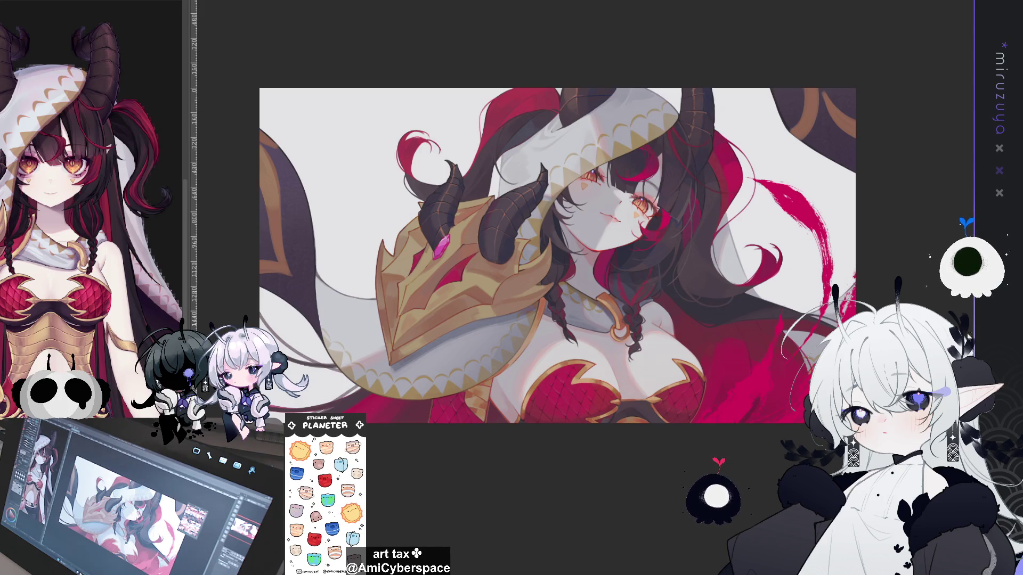
Sweep red strokes up the left edge and across the upper-left background.
left_click_drag(373, 267, 435, 42)
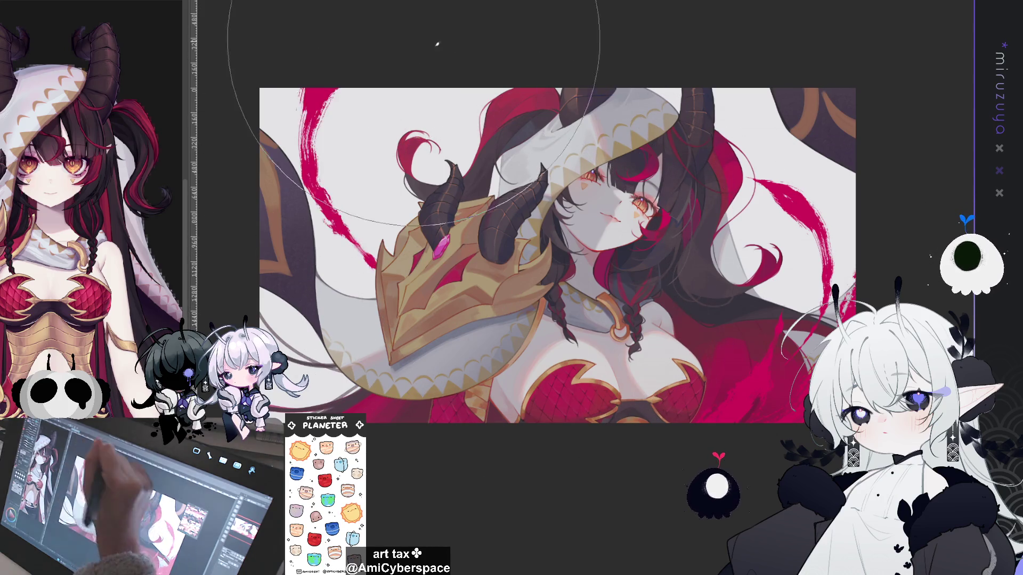
mouse_move(368, 277)
left_mouse_down()
mouse_move(314, 181)
mouse_move(354, 52)
left_mouse_up()
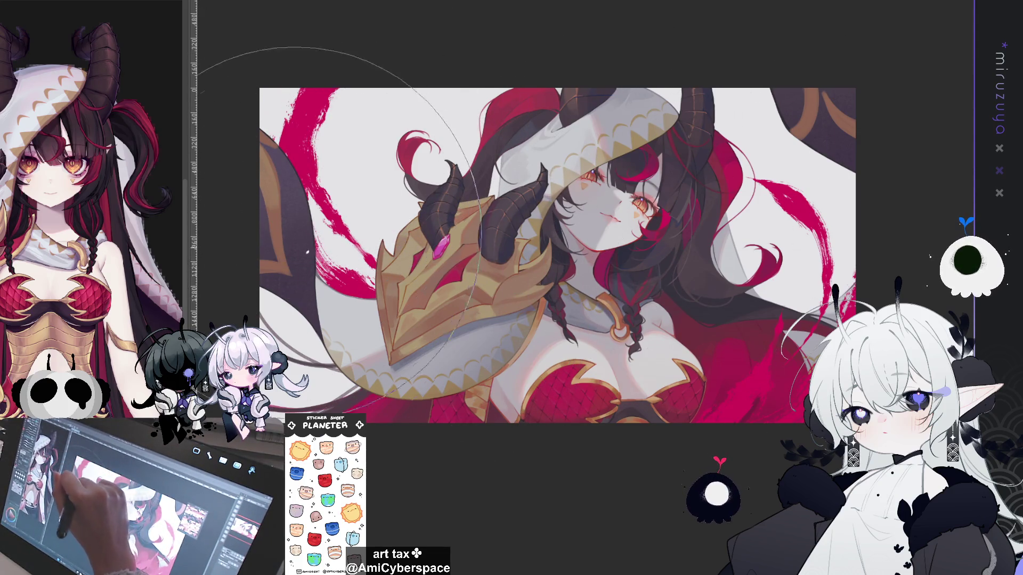
left_click_drag(352, 245, 333, 128)
left_click_drag(327, 203, 357, 133)
left_click_drag(354, 91, 336, 123)
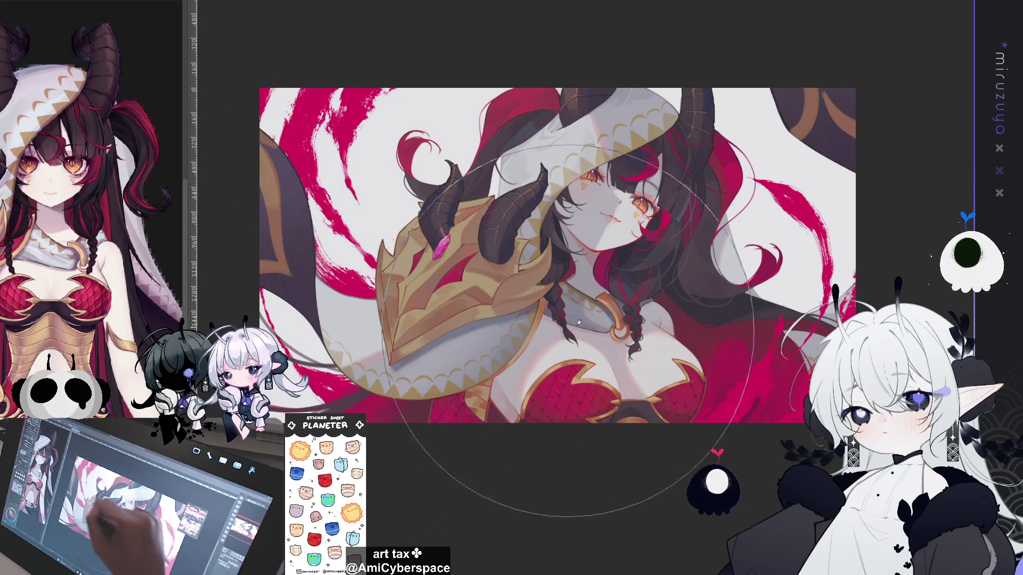
Lasso the lower-left area, darken the tones inside it, then deselect.
left_click_drag(557, 336, 532, 323)
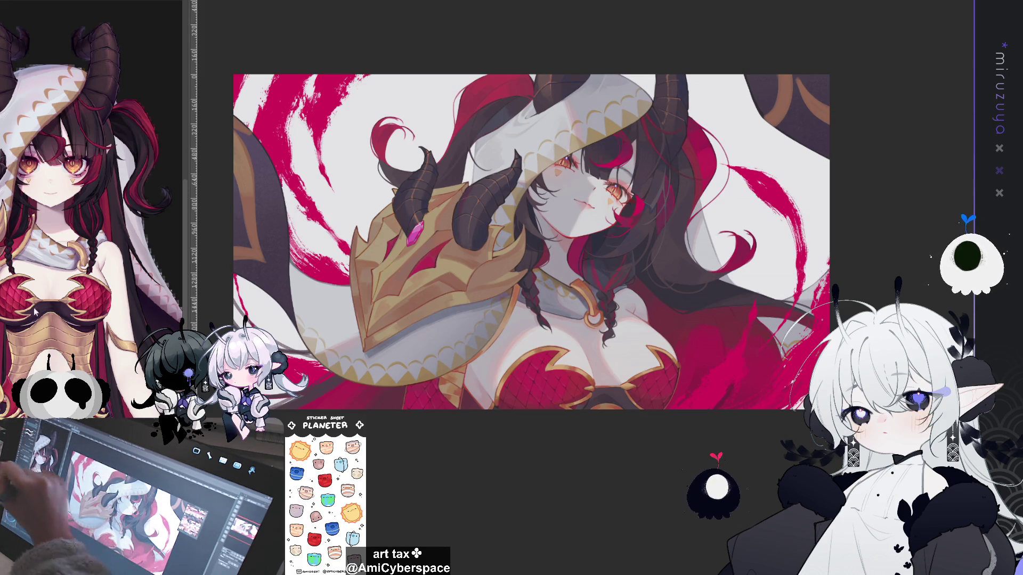
left_click_drag(391, 289, 443, 310)
left_click_drag(504, 326, 290, 96)
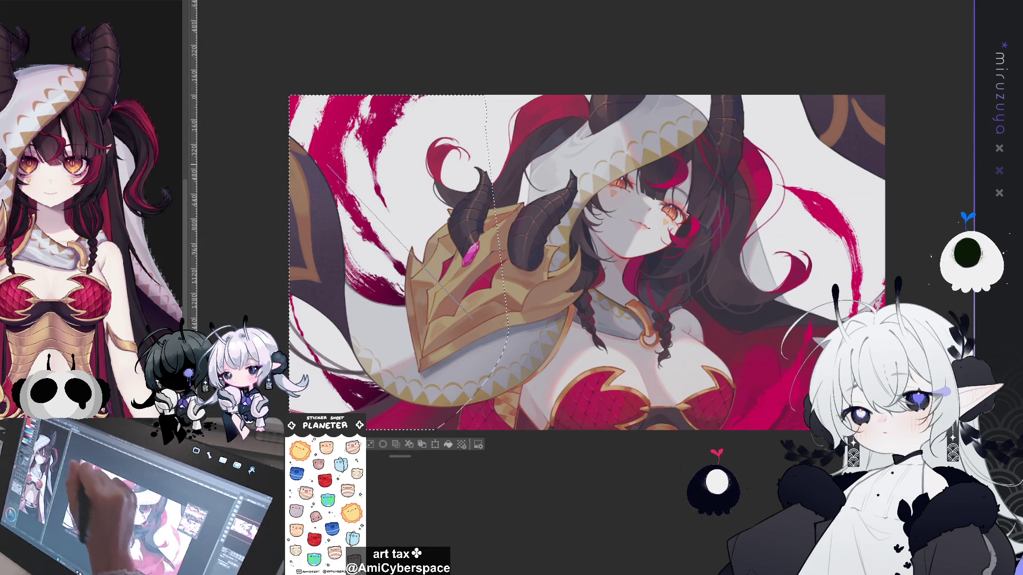
left_click_drag(390, 369, 323, 411)
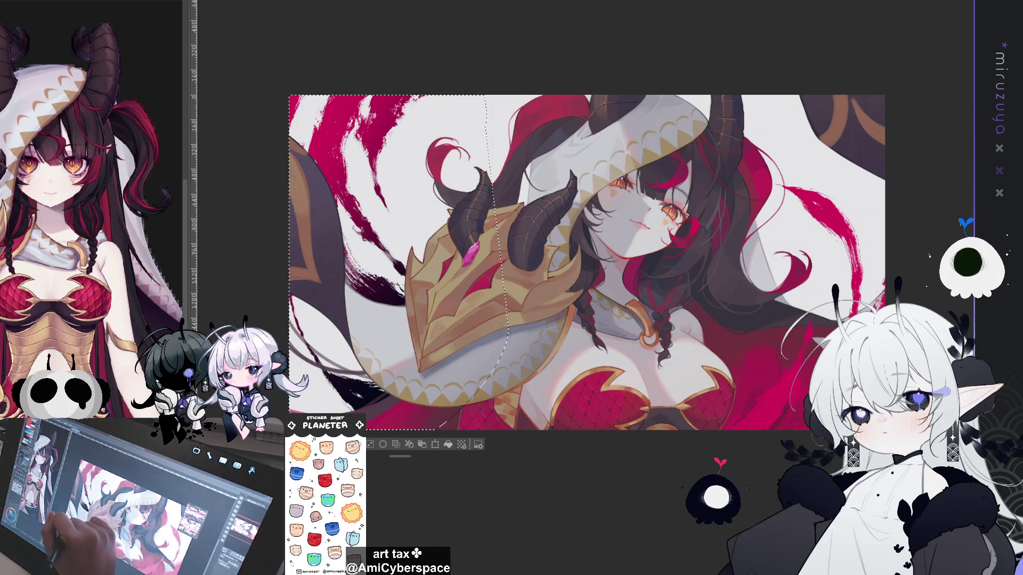
key("ctrl+d")
left_click_drag(586, 261, 503, 254)
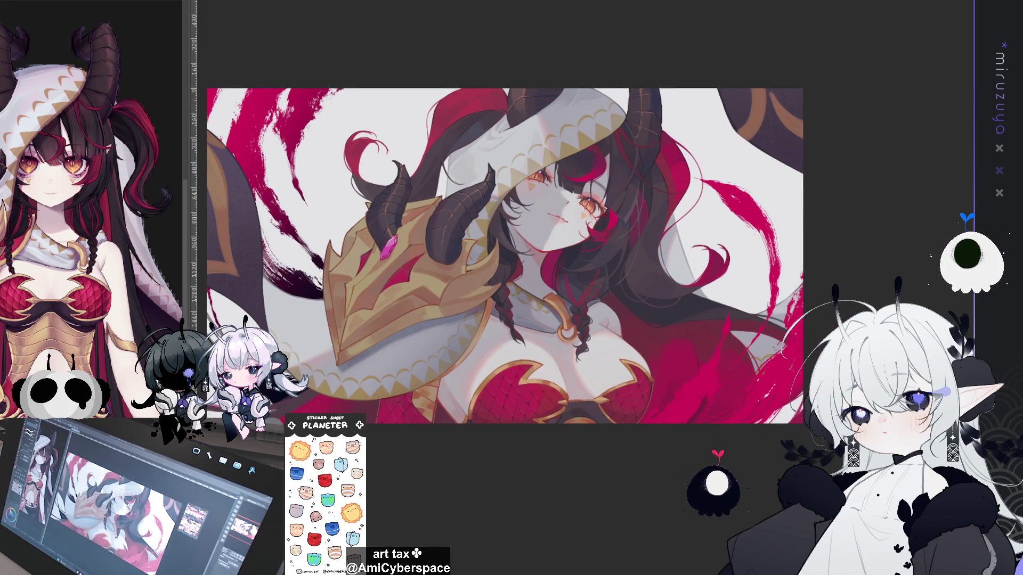
Lasso the lower-right hair area and darken the red inside it.
left_click_drag(586, 256, 442, 255)
left_click_drag(404, 423, 658, 160)
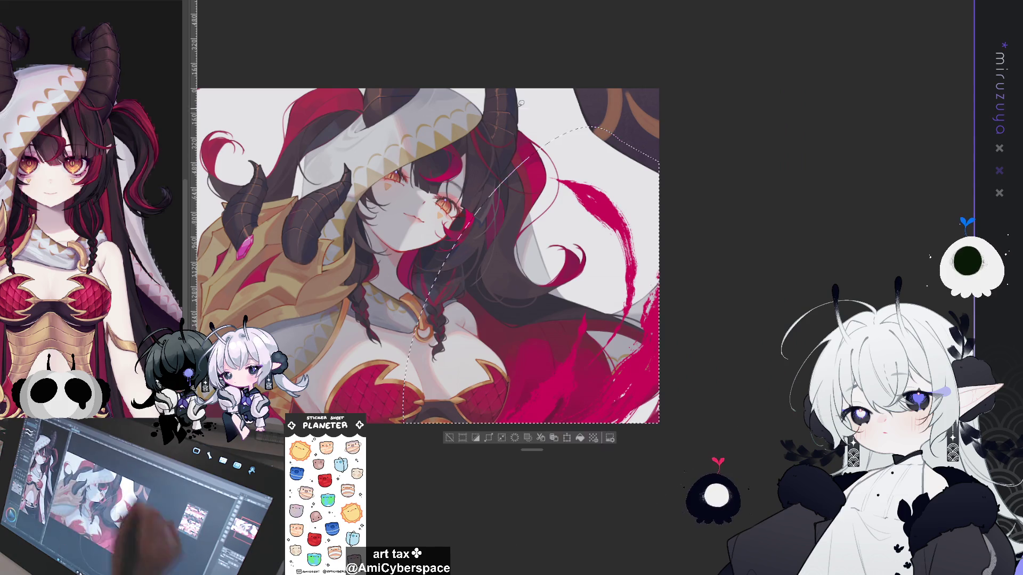
left_click_drag(637, 324, 495, 508)
left_click_drag(603, 374, 544, 514)
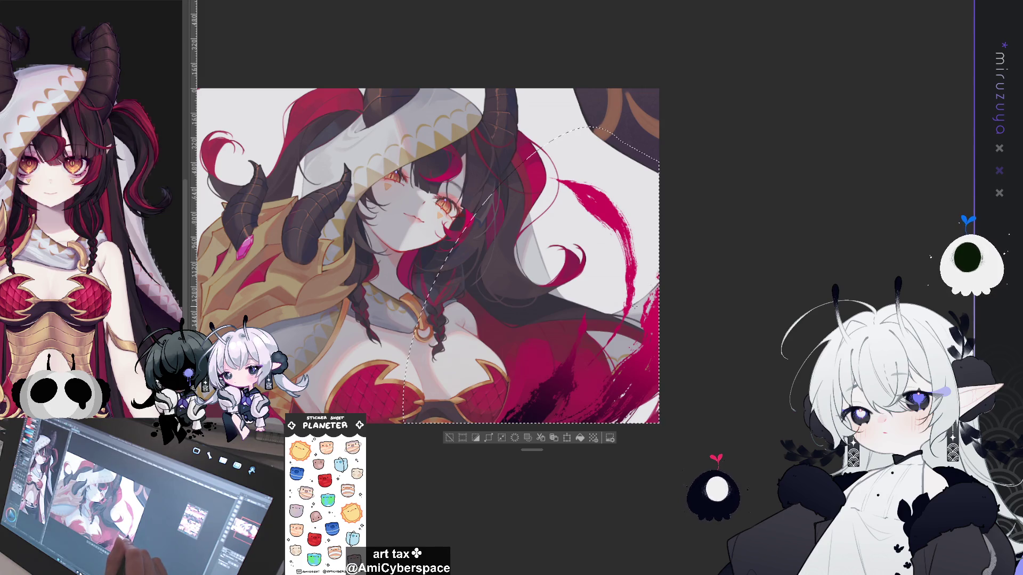
Deselect and undo the dark lower-right strokes and the red left-side strokes.
left_click(452, 441)
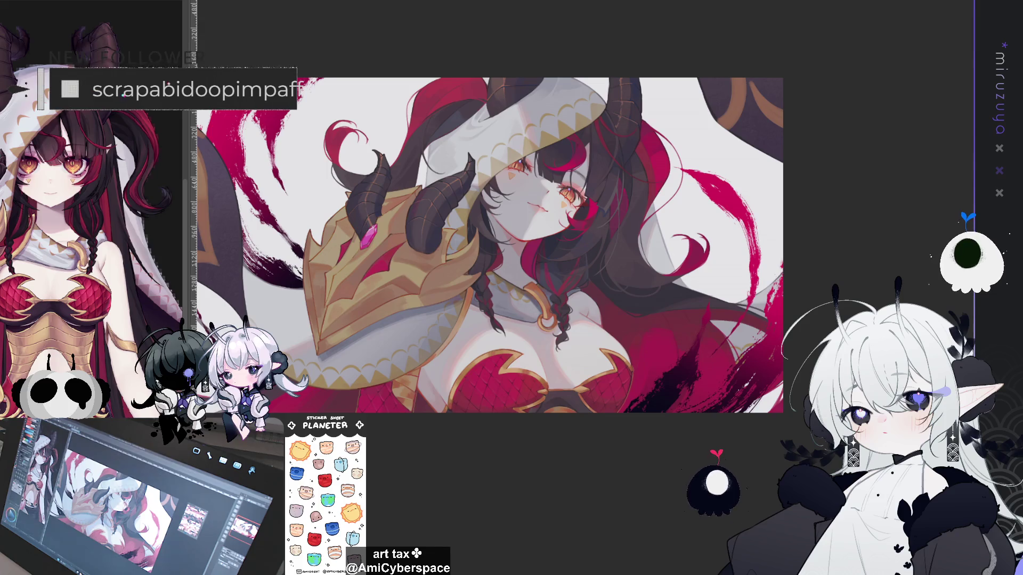
key("ctrl+z")
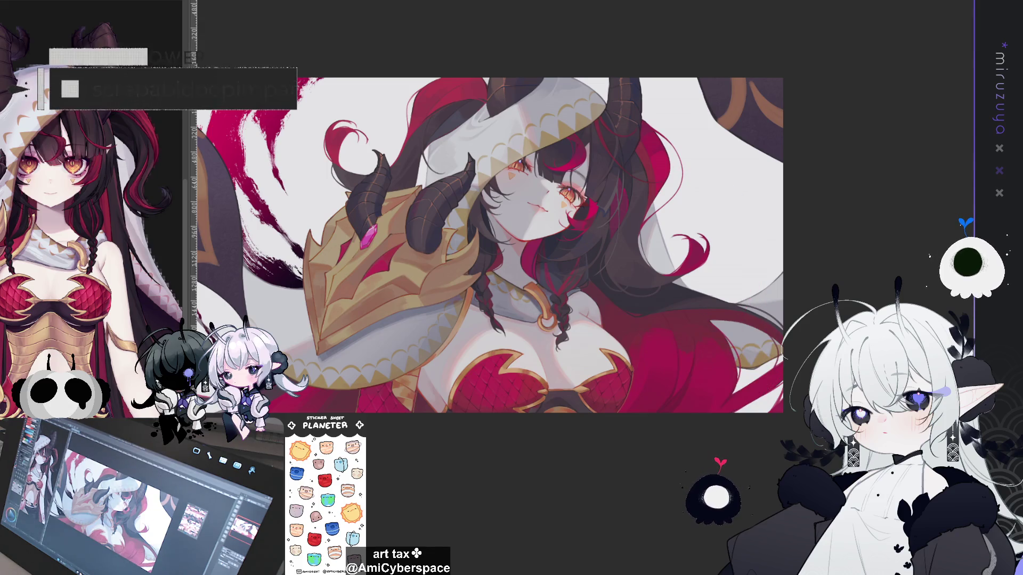
key("ctrl+z")
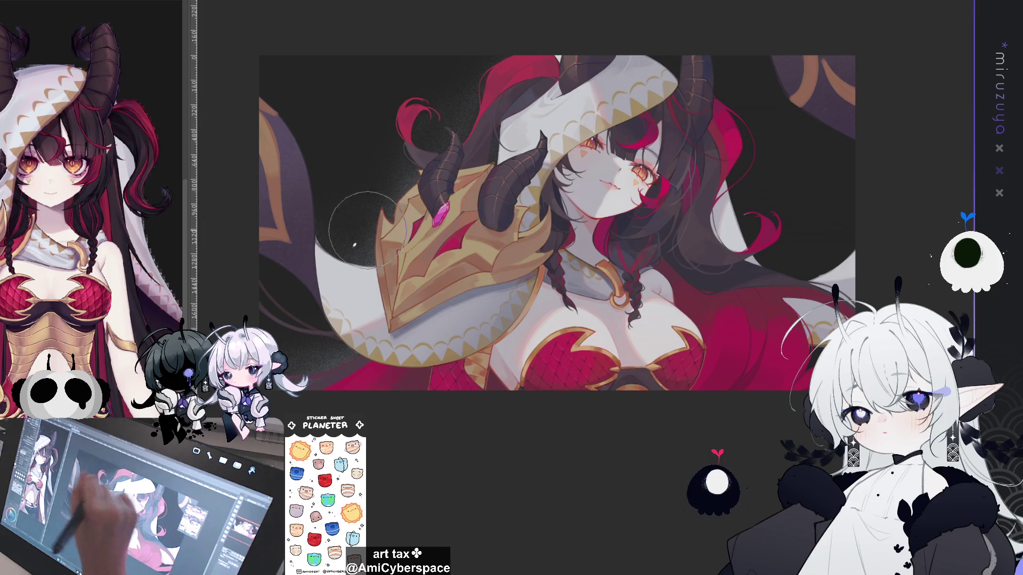
Pan to the face and right side and revert to the plain light grey background.
left_click_drag(639, 221, 367, 224)
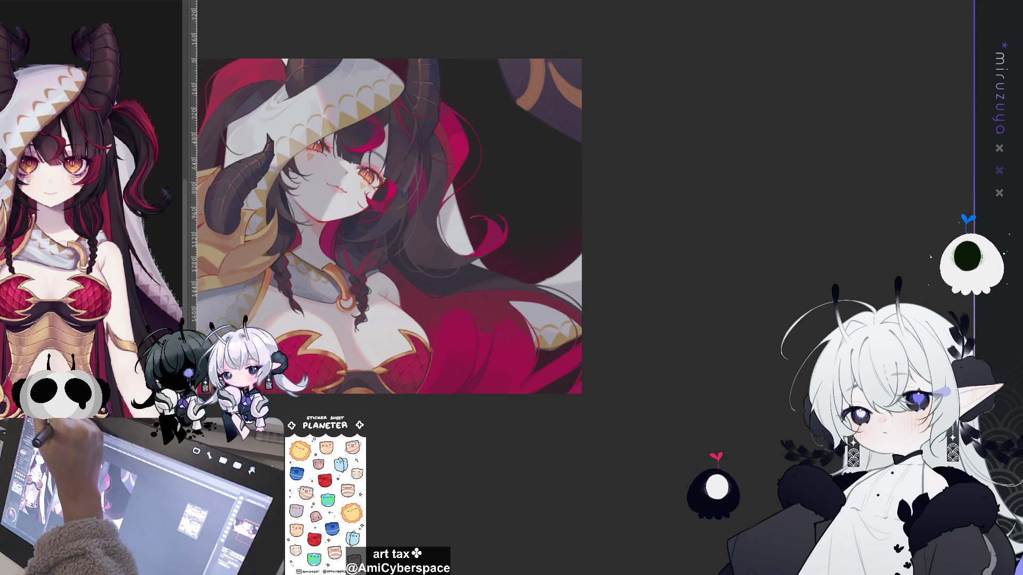
key("ctrl+z")
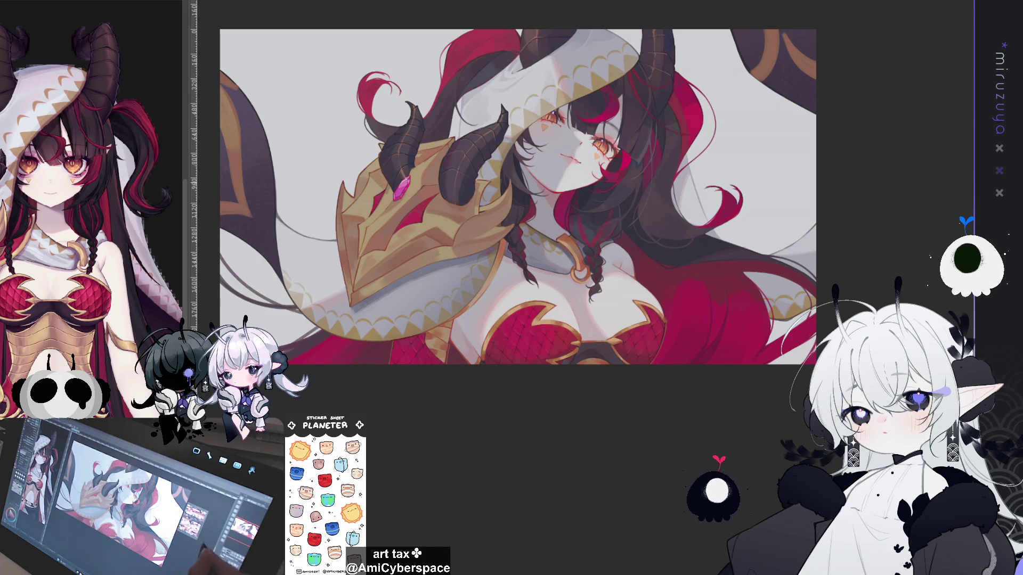
scroll(524, 234, "up", 3)
scroll(525, 269, "down", 3)
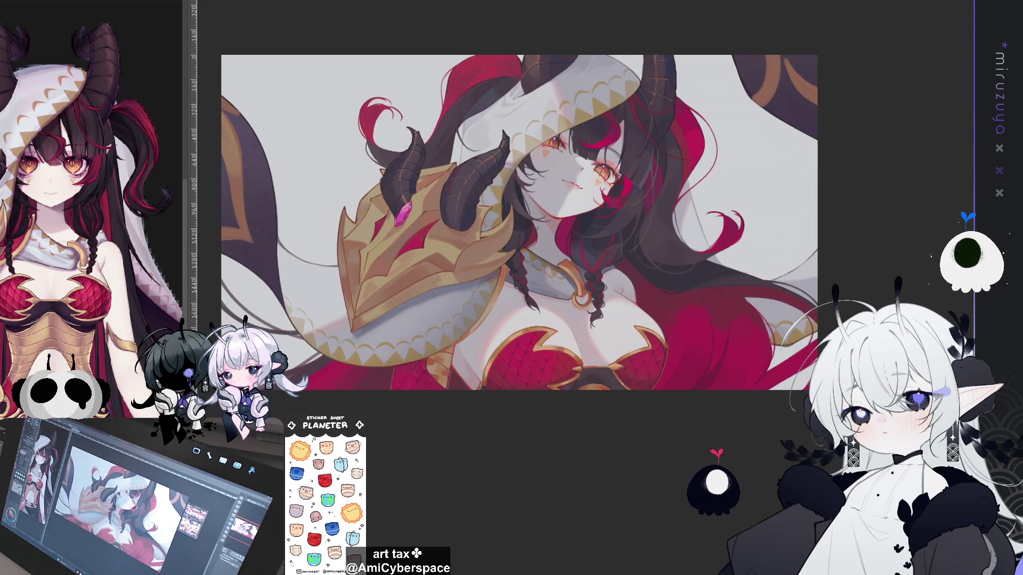
scroll(524, 195, "down", 3)
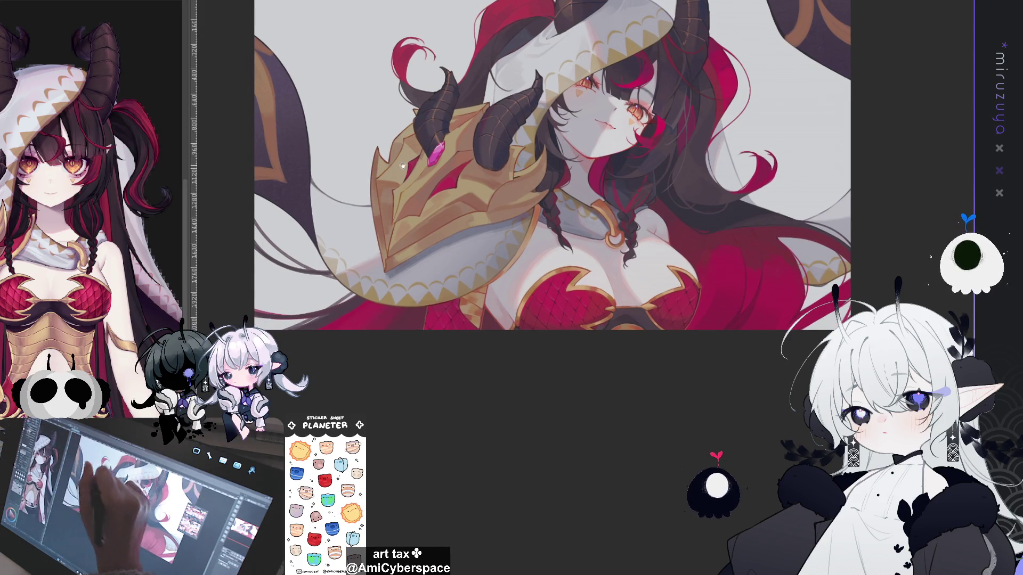
key("bracketleft")
key("bracketleft")
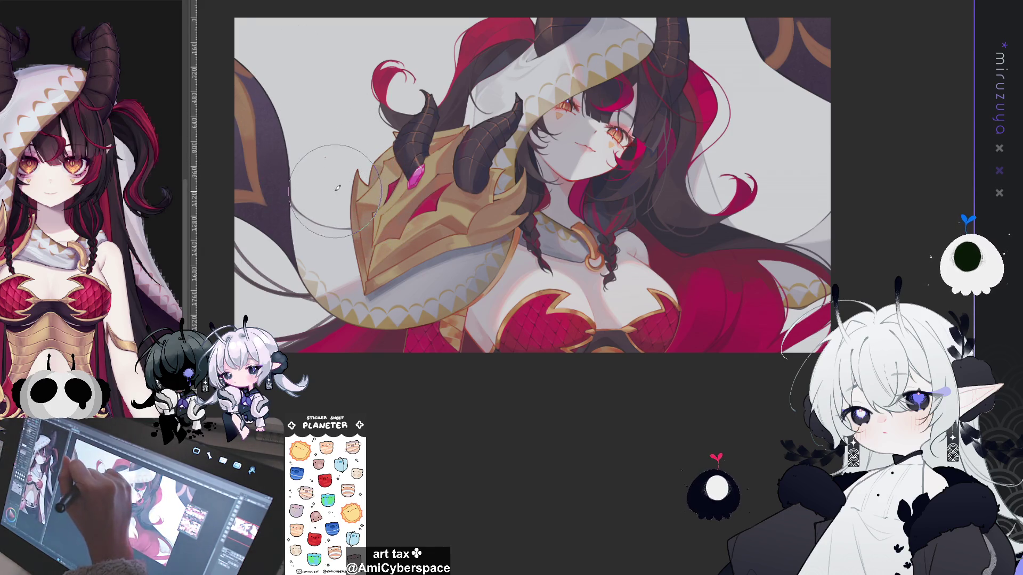
Spatter red specks over the upper-left and right background areas.
mouse_move(313, 139)
left_mouse_down()
mouse_move(323, 192)
mouse_move(309, 117)
mouse_move(261, 42)
left_mouse_up()
left_click_drag(656, 263, 579, 284)
left_click_drag(735, 176, 776, 171)
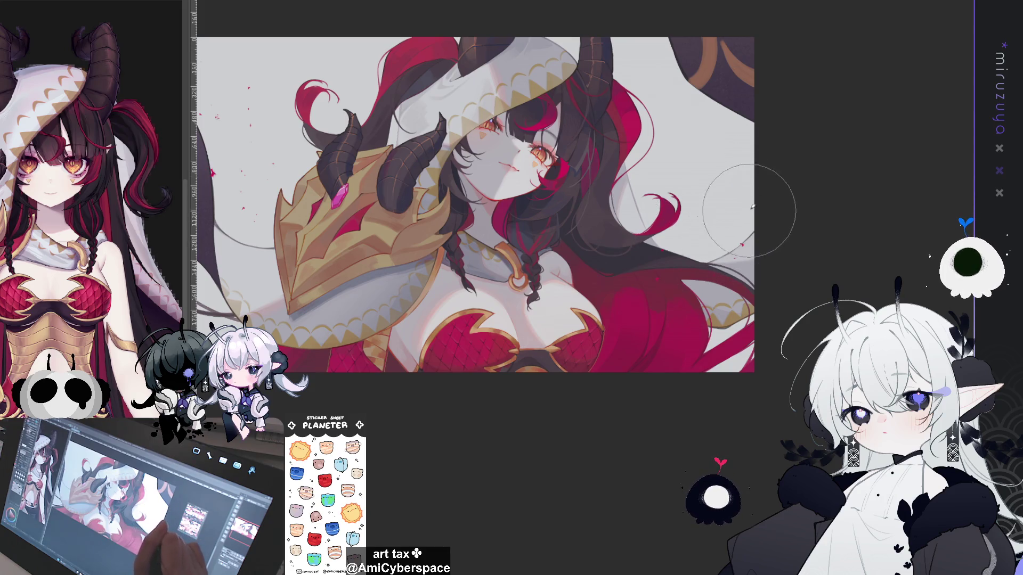
left_click(718, 243)
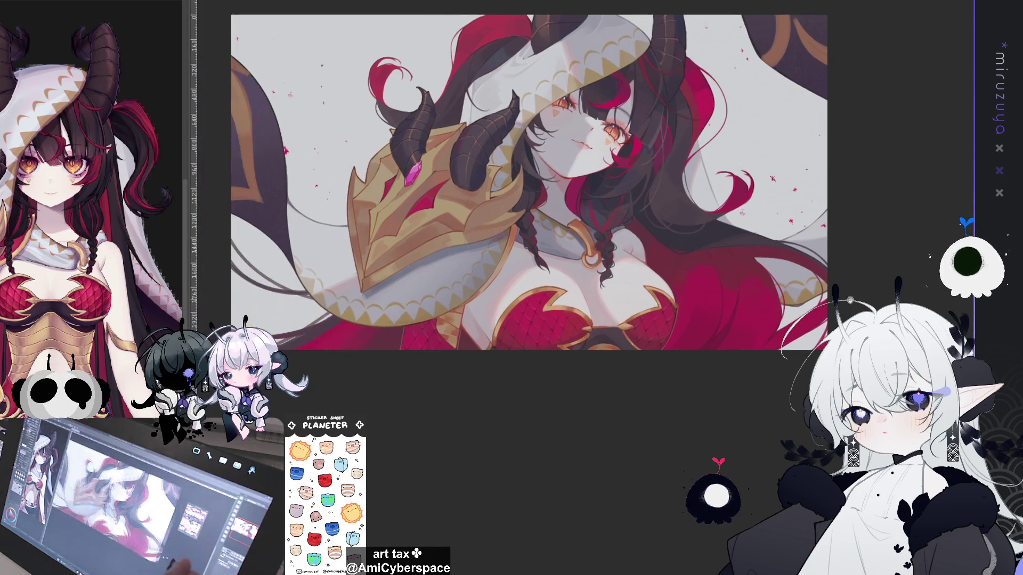
Fit the canvas and pan around to review the upper-left and upper-right background.
key("ctrl+0")
left_click_drag(277, 314, 253, 257)
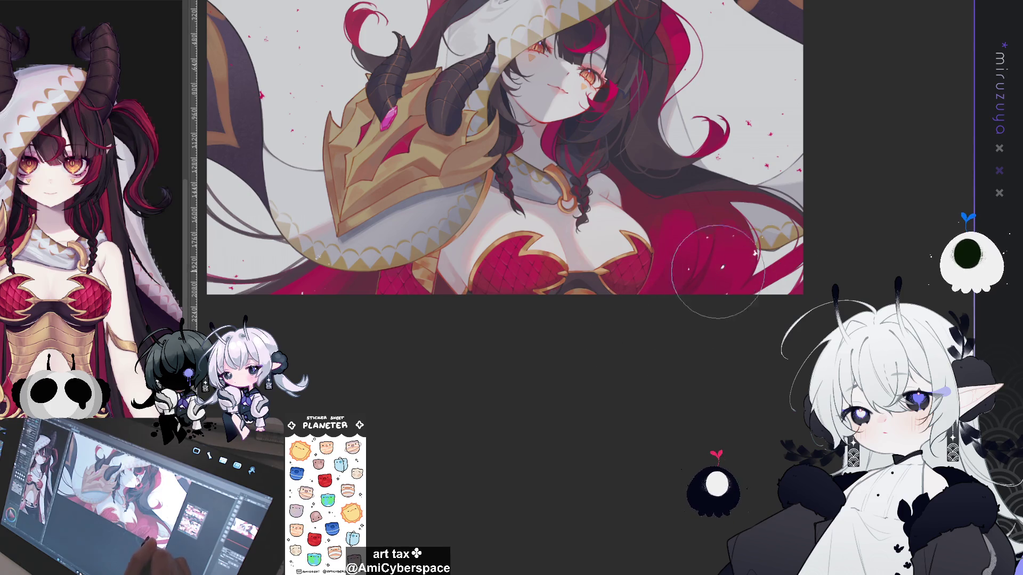
left_click_drag(582, 338, 636, 401)
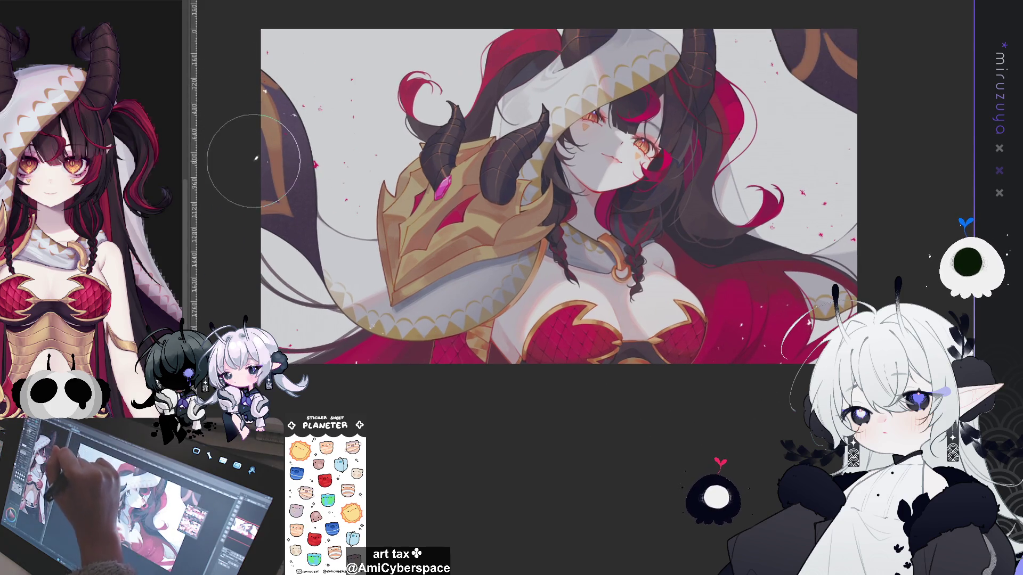
left_click_drag(346, 177, 221, 230)
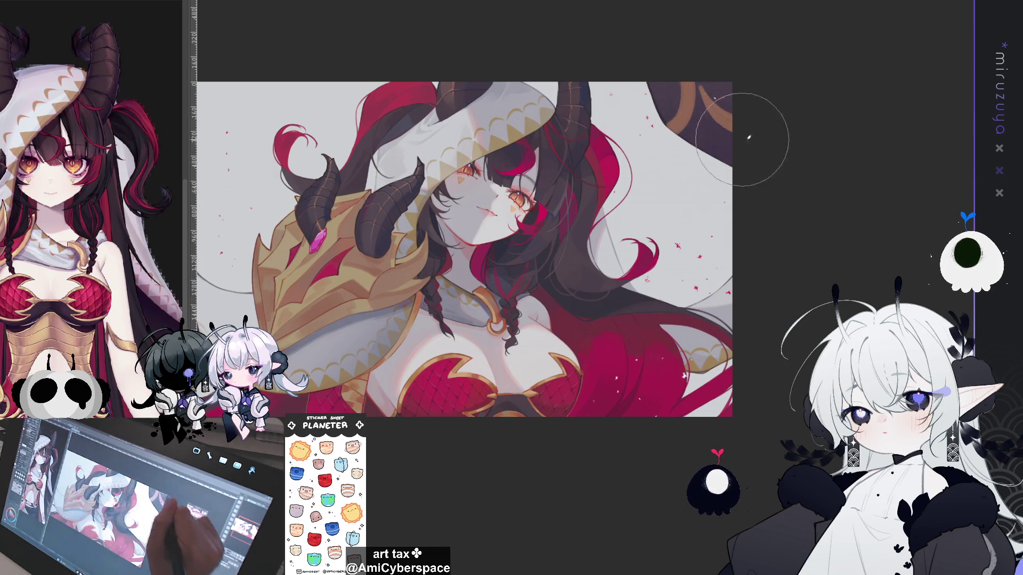
scroll(553, 333, "up", 3)
scroll(553, 334, "down", 3)
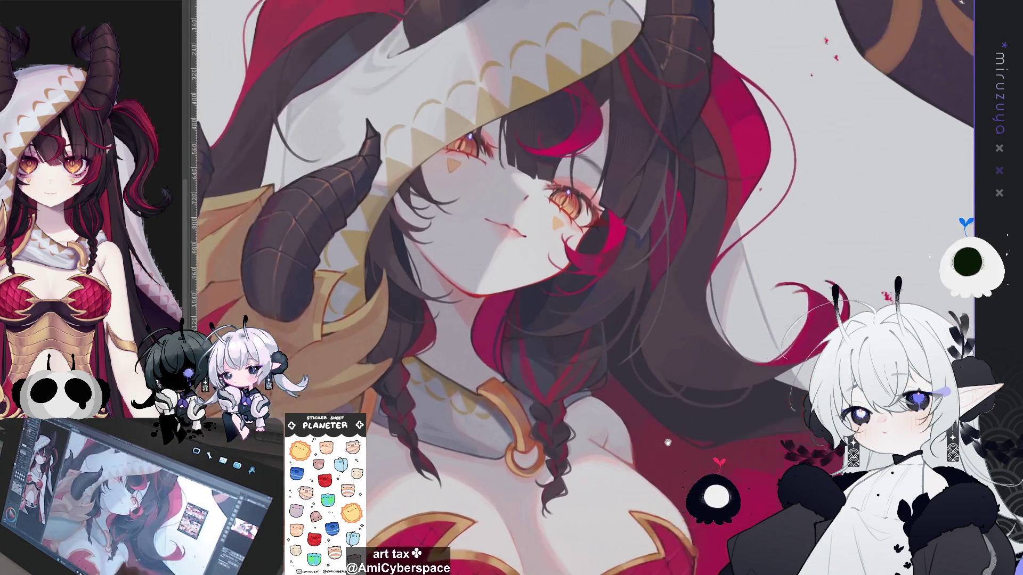
Zoom into the face and hood to add small glints in both eyes, then fit the canvas.
scroll(506, 240, "up", 5)
left_click_drag(510, 235, 664, 221)
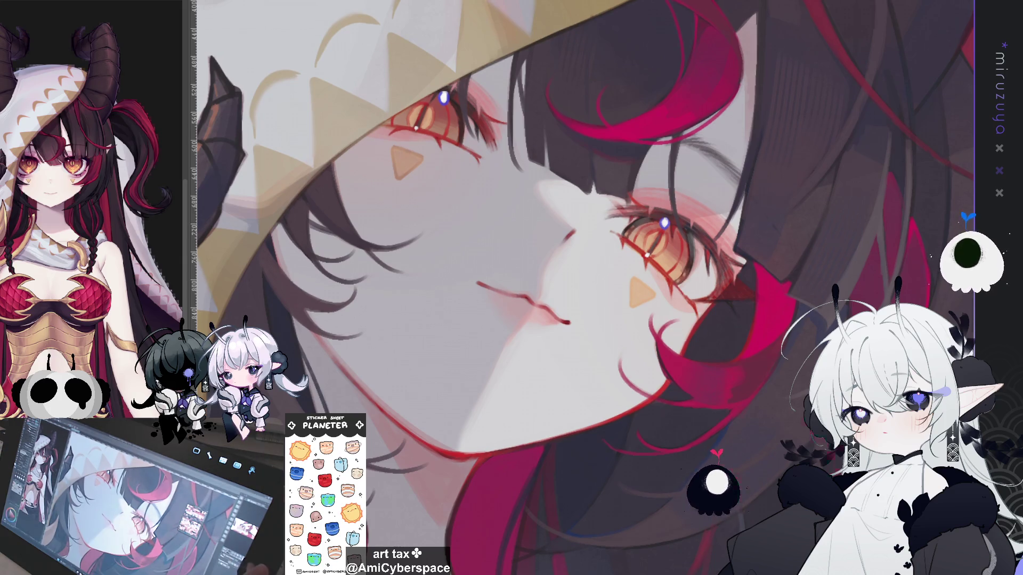
key("ctrl+0")
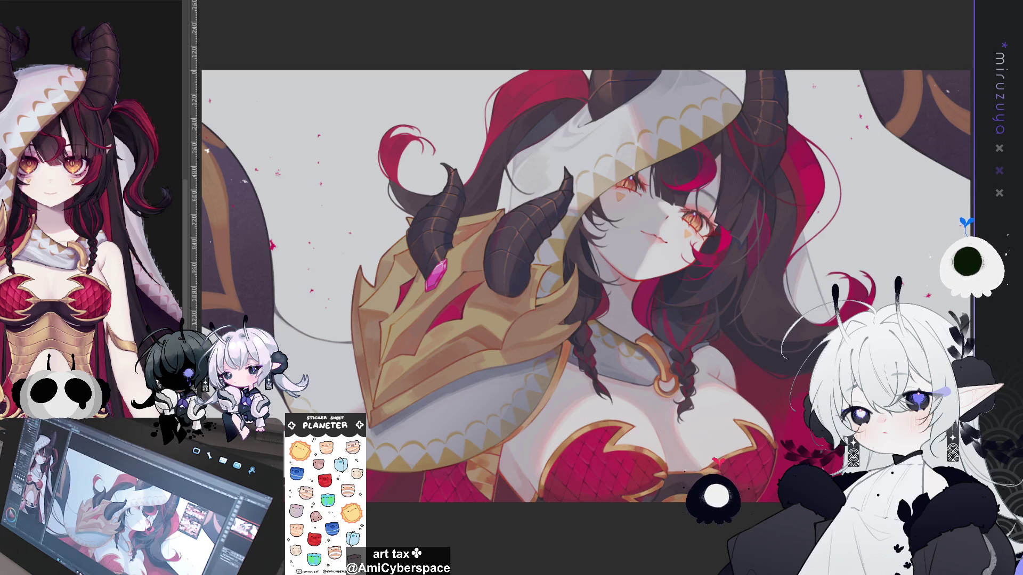
Zoom out and restore the thin loose hair strands layer.
key("ctrl+minus")
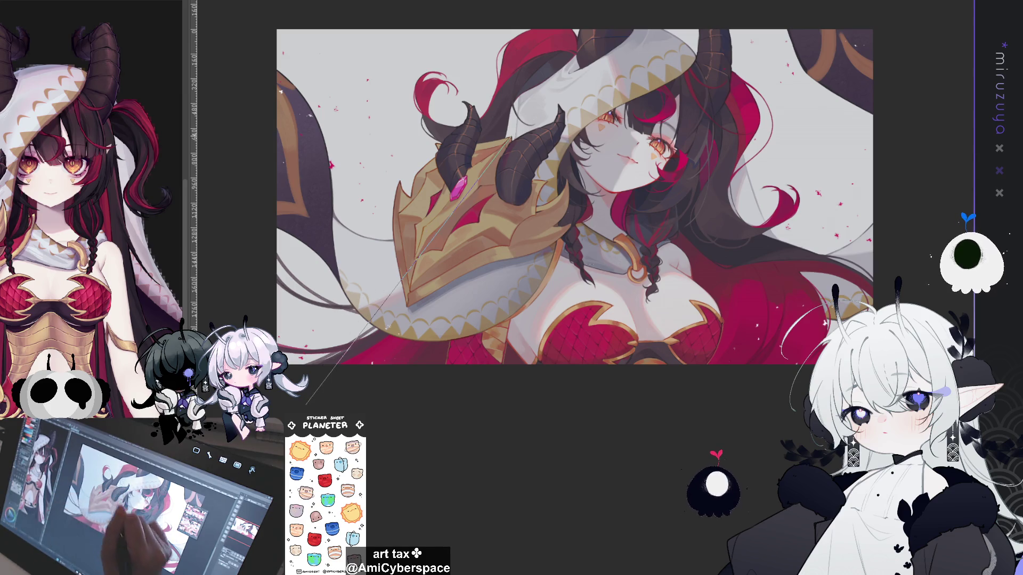
left_click_drag(570, 438, 552, 453)
key("ctrl+z")
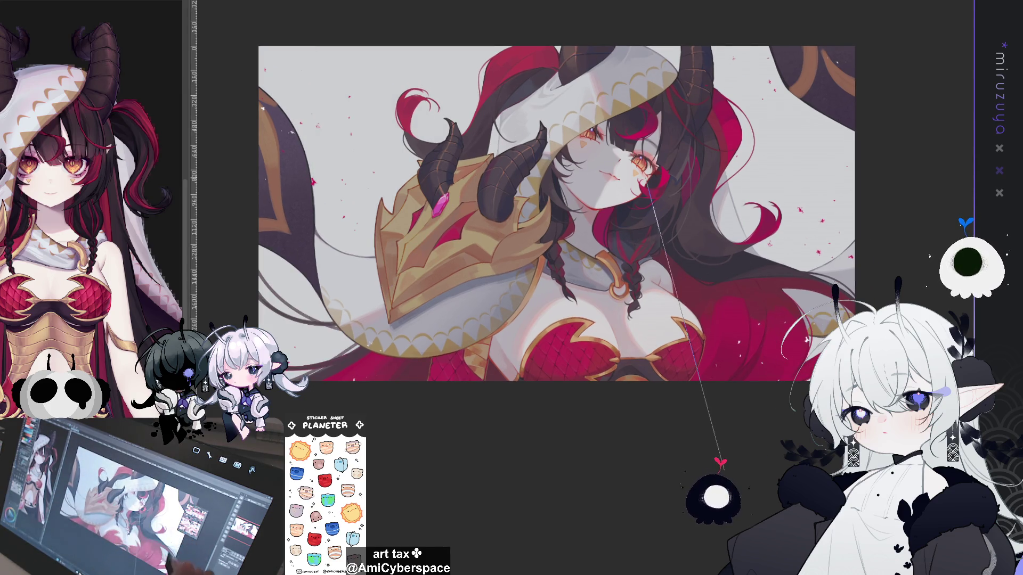
left_click_drag(556, 213, 532, 232)
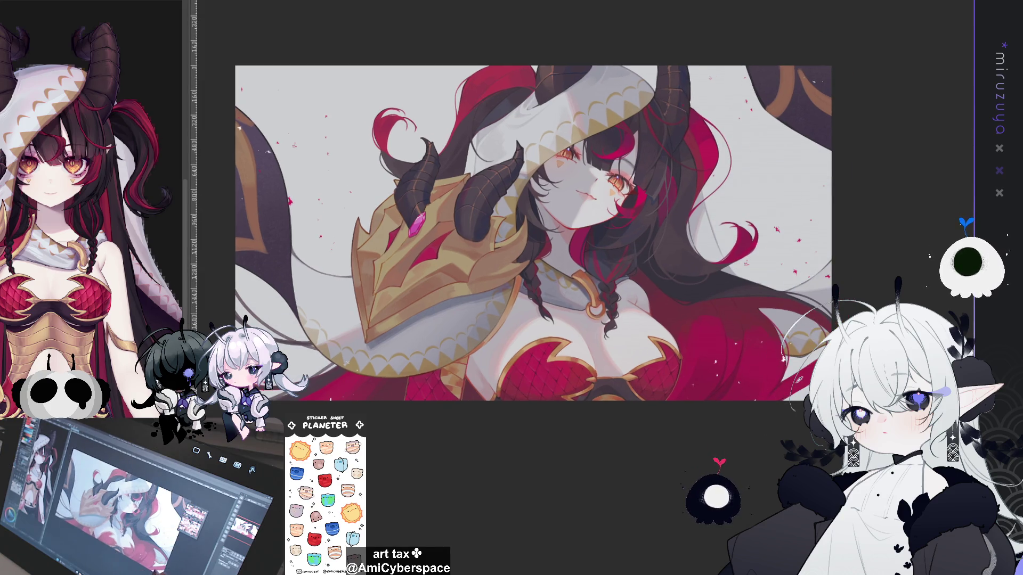
Drag a soft pink gradient glow across the lower-right background beside the hair.
left_click_drag(675, 205, 753, 476)
left_click_drag(806, 218, 825, 244)
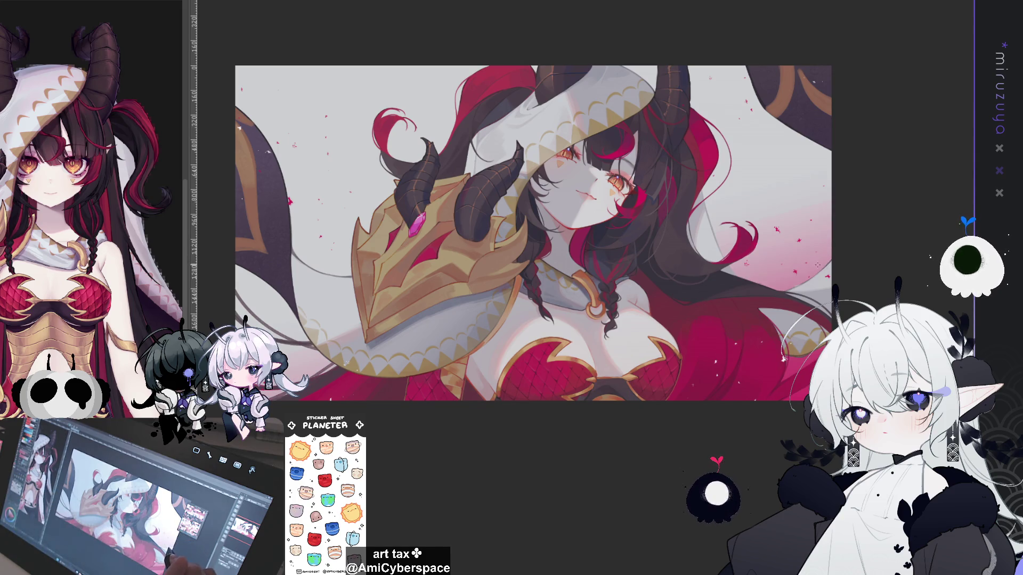
mouse_move(725, 238)
left_mouse_down()
mouse_move(697, 248)
mouse_move(798, 301)
left_mouse_up()
scroll(796, 303, "down", 1)
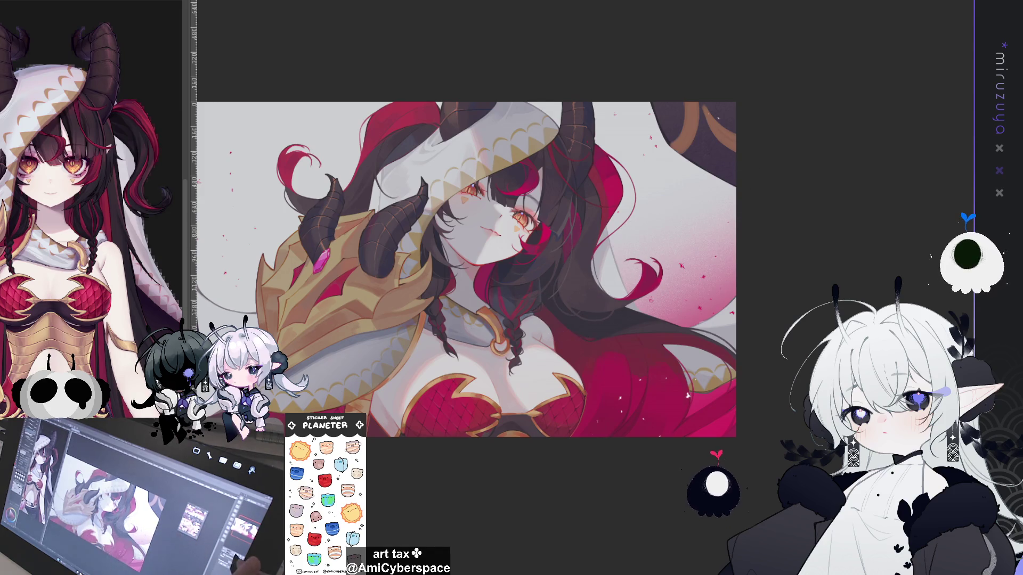
key("ctrl+plus")
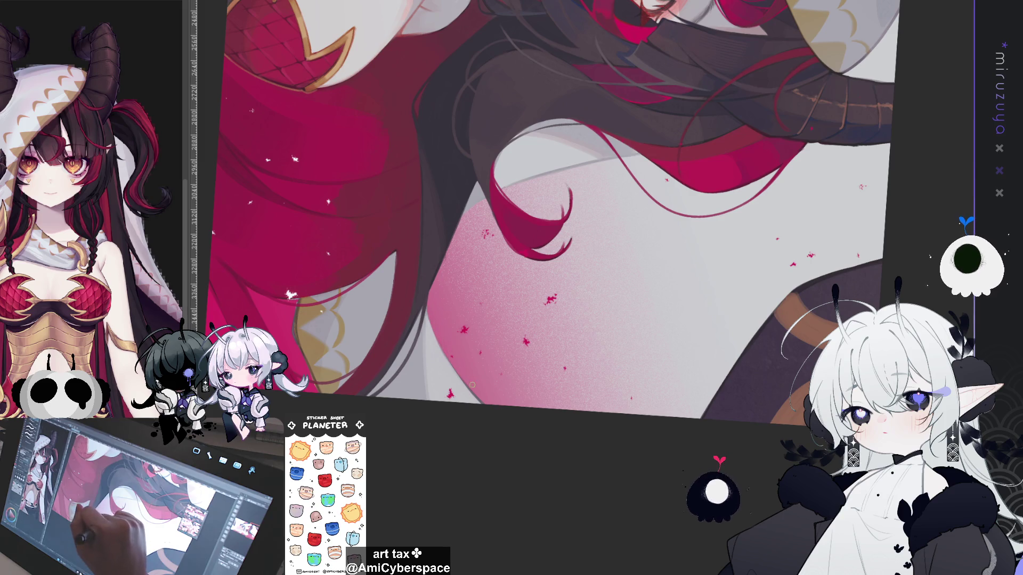
left_click_drag(461, 367, 752, 248)
scroll(753, 247, "down", 2)
scroll(753, 247, "down", 3)
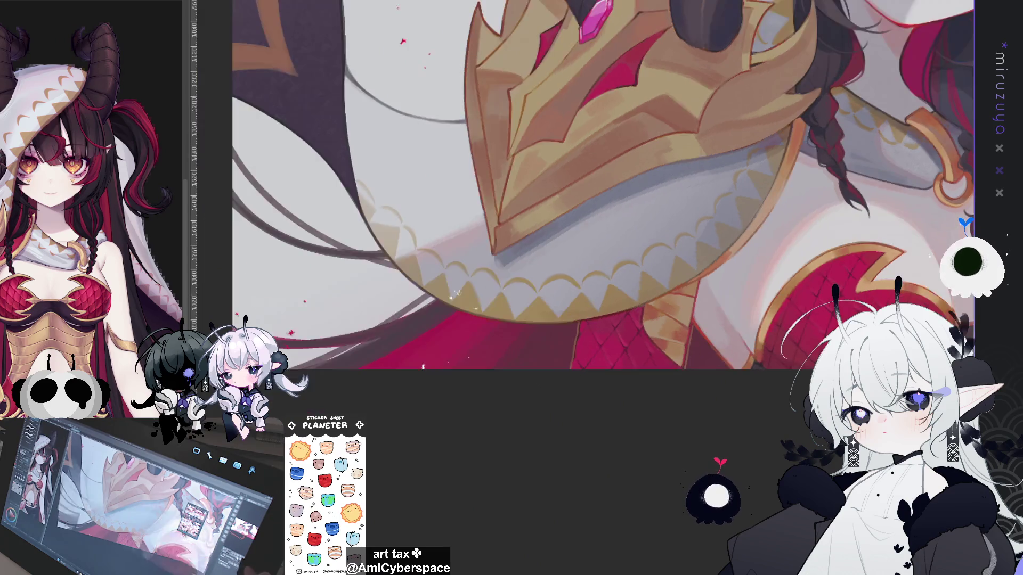
scroll(894, 158, "down", 3)
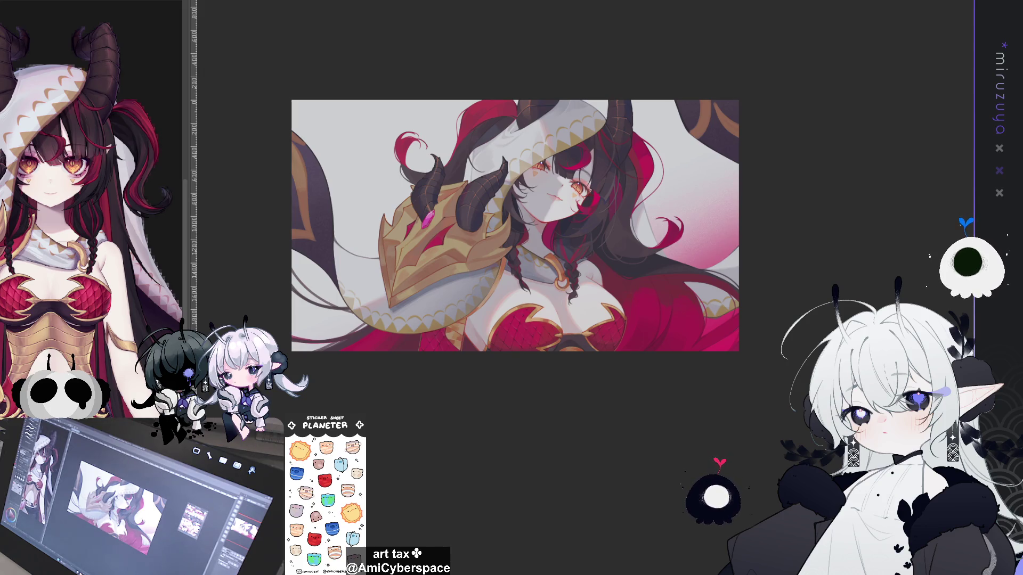
Fit the canvas and blur the horns, shoulder armor and hood.
key("ctrl+0")
key("ctrl+a")
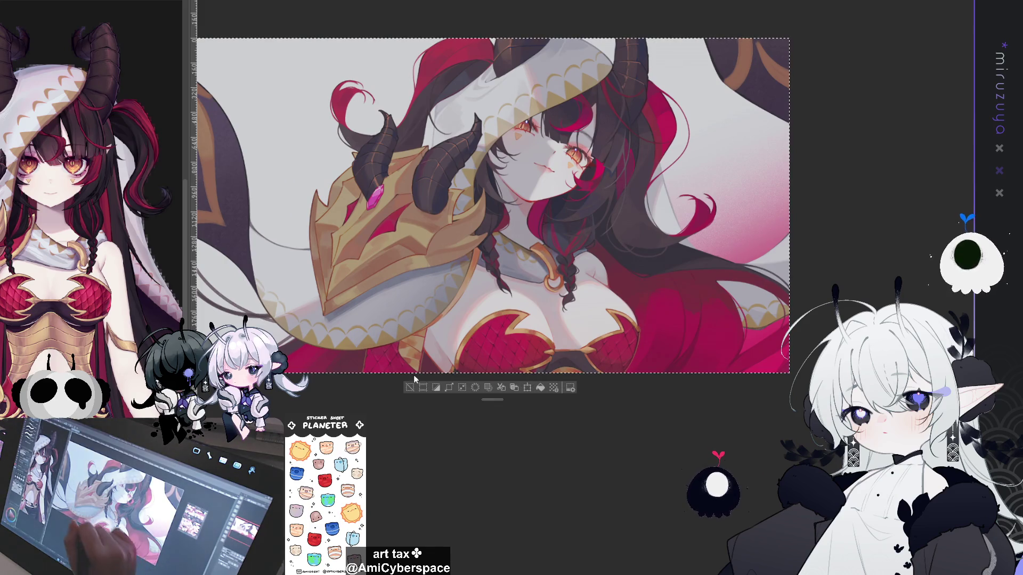
key("ctrl+d")
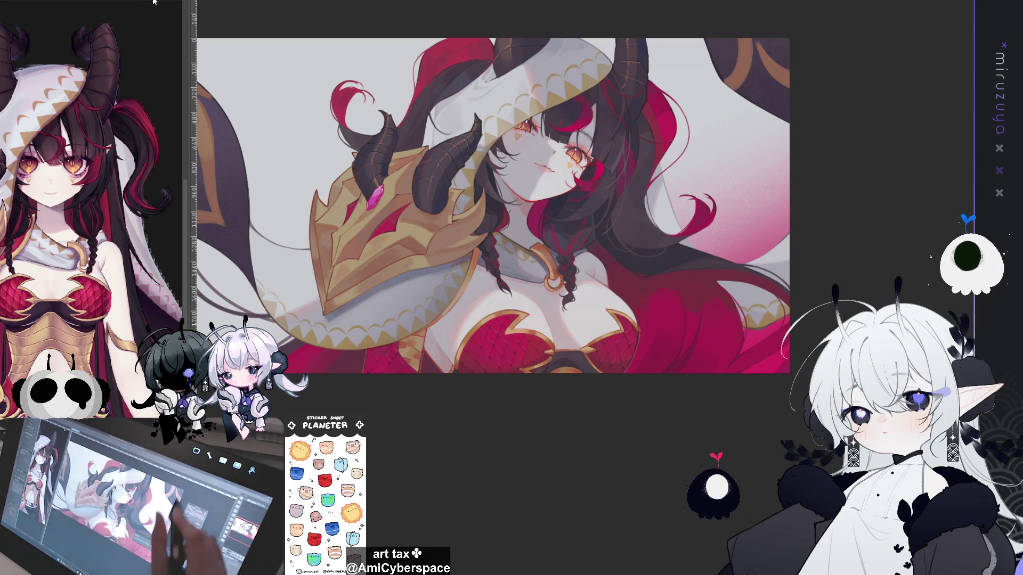
key("ctrl+f")
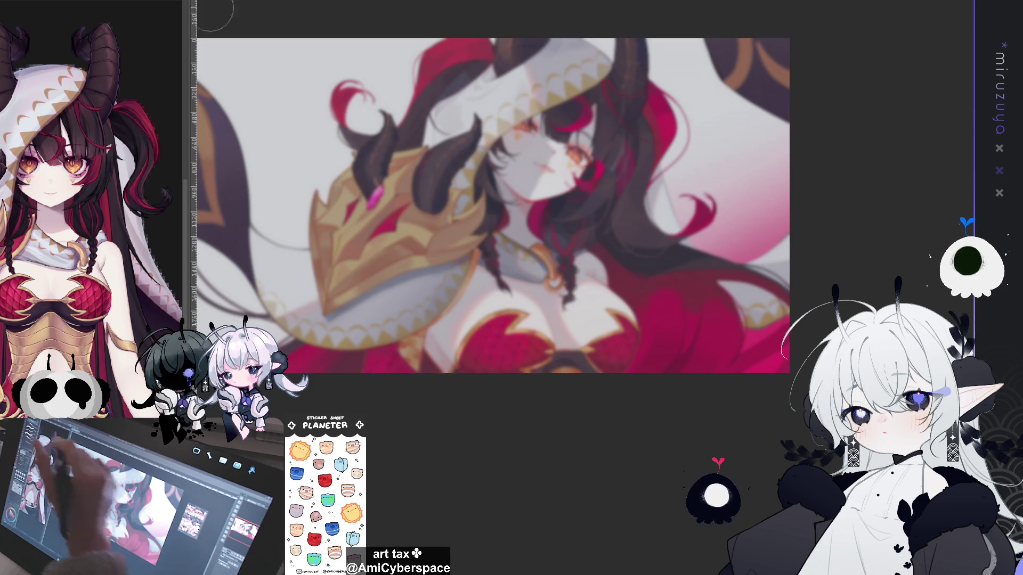
Pan the artwork back into view, then select and copy the entire canvas.
left_click_drag(586, 286, 561, 289)
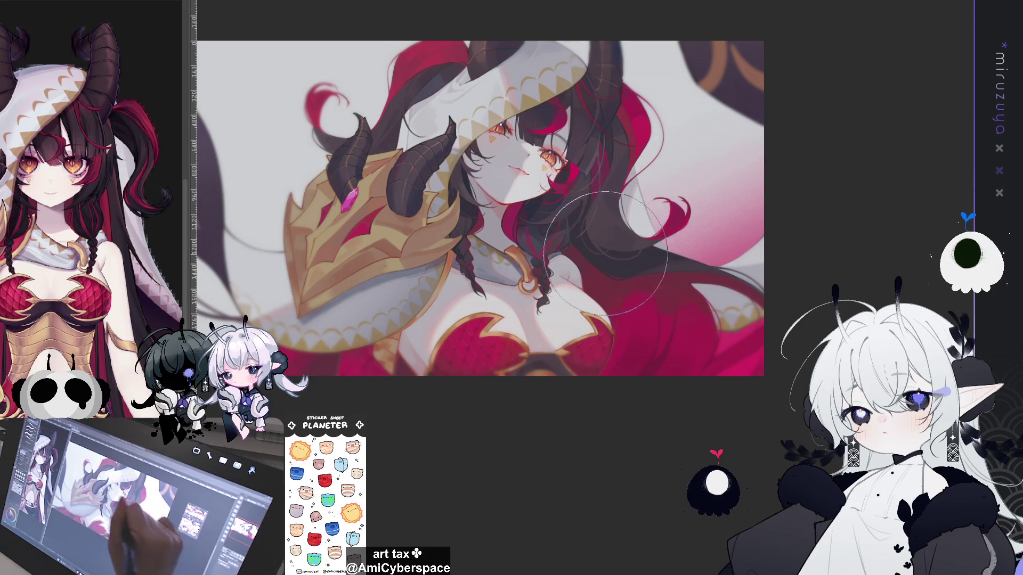
left_click_drag(607, 253, 703, 255)
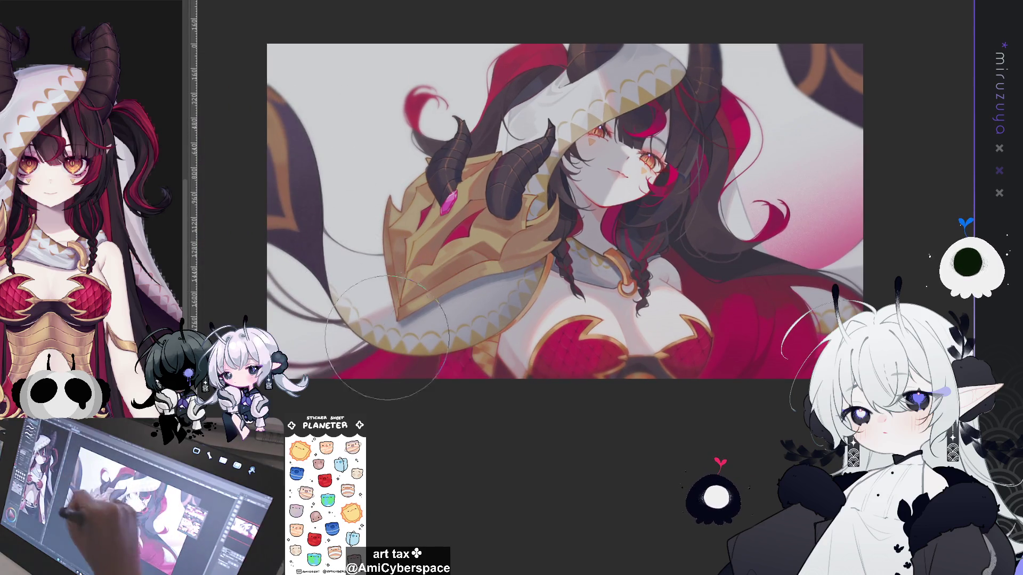
left_click_drag(701, 265, 635, 281)
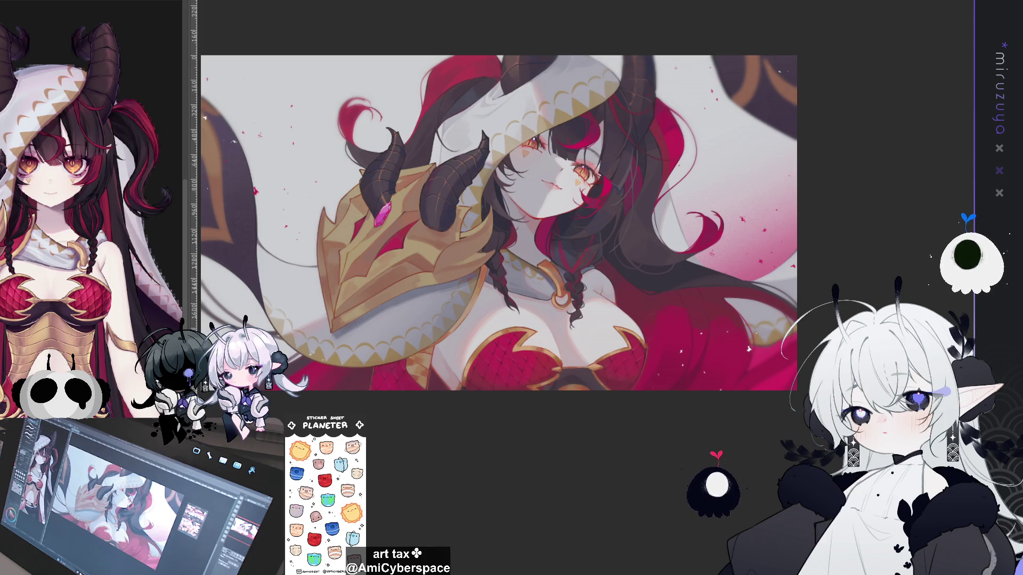
key("ctrl+a")
key("ctrl+c")
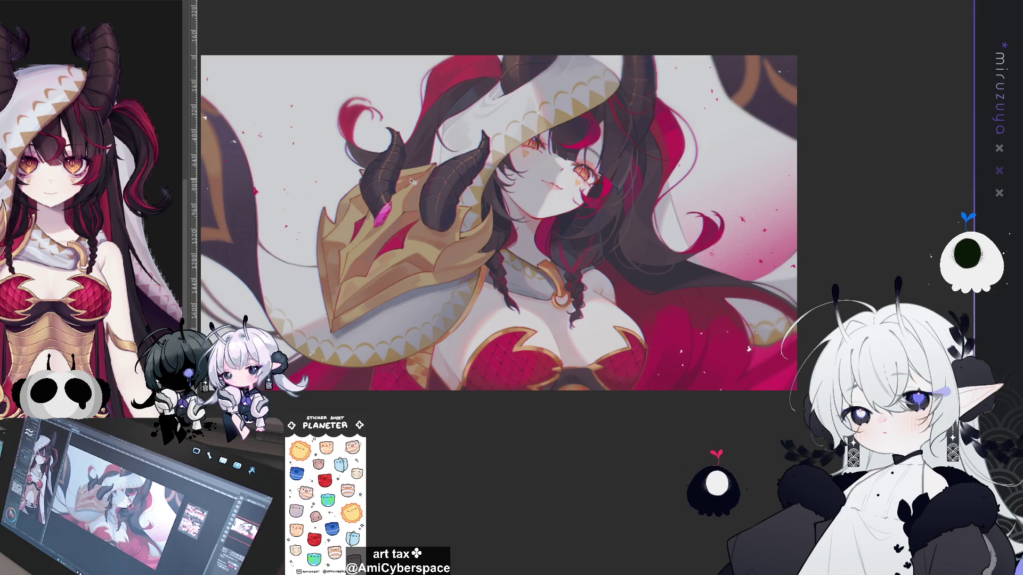
scroll(412, 182, "up", 3)
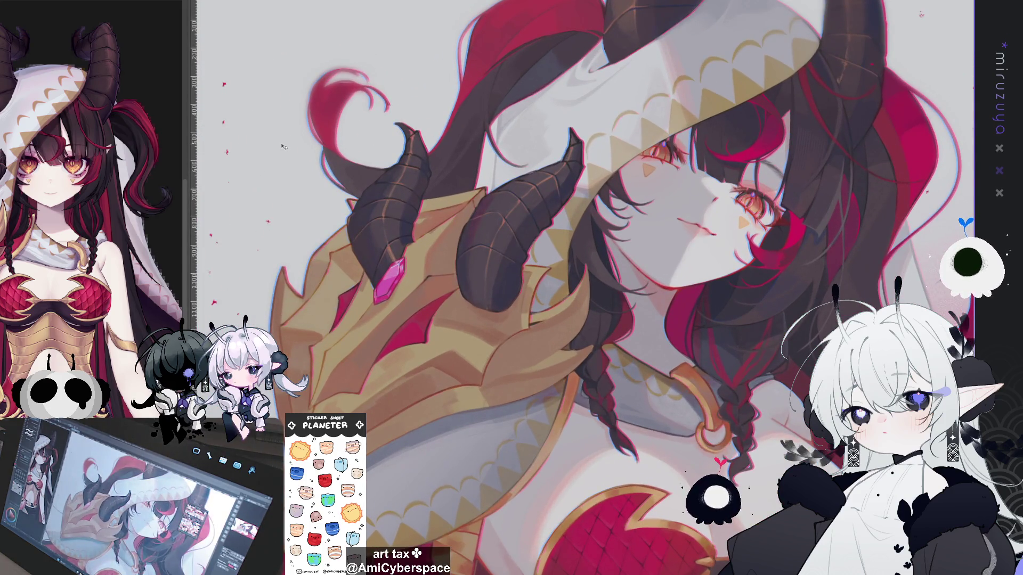
Zoom in to check the face, then fit the whole artwork back in view.
scroll(285, 146, "up", 2)
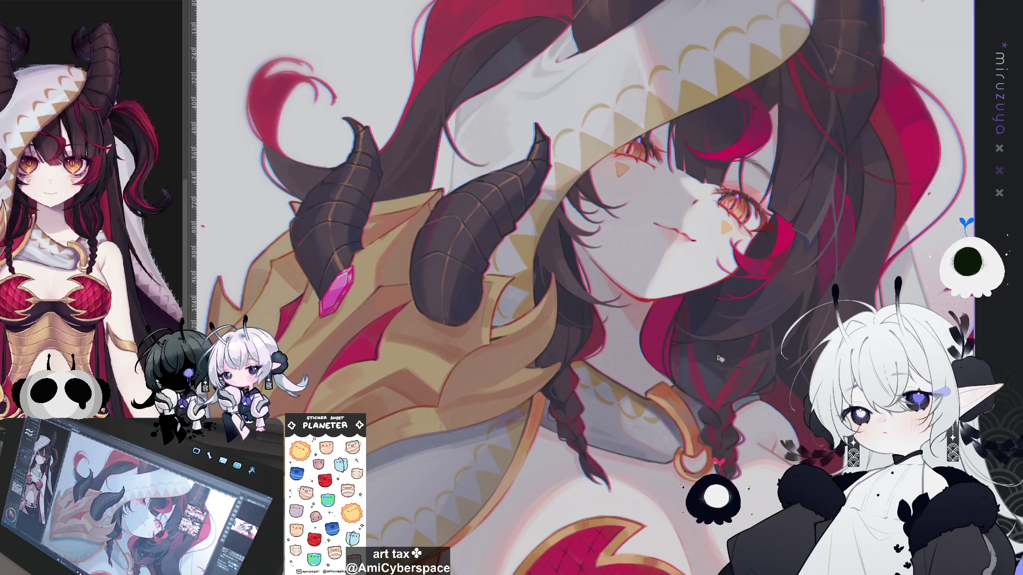
key("ctrl+0")
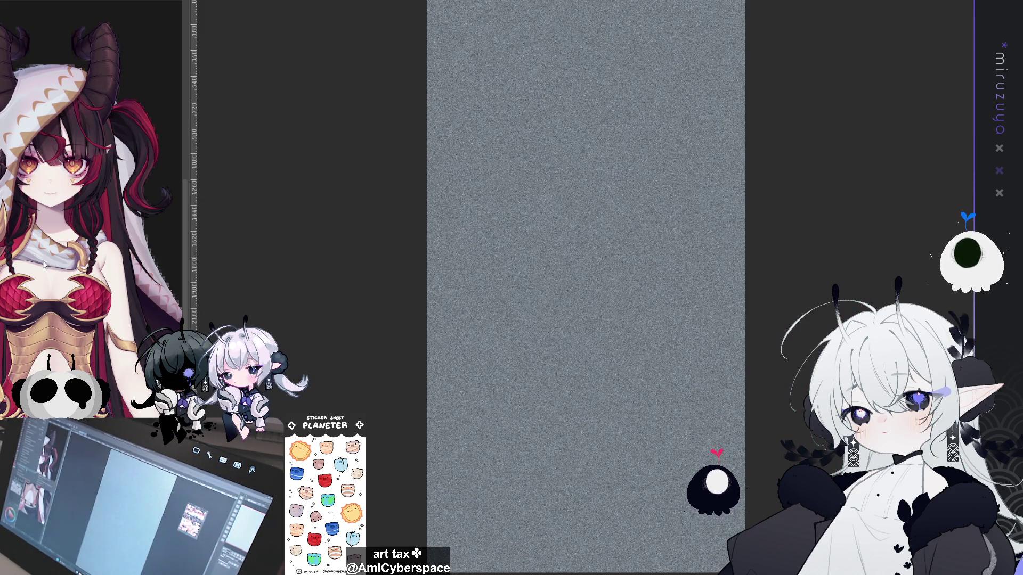
Paste the grey noise texture and scale it to cover the full canvas.
key("ctrl+a")
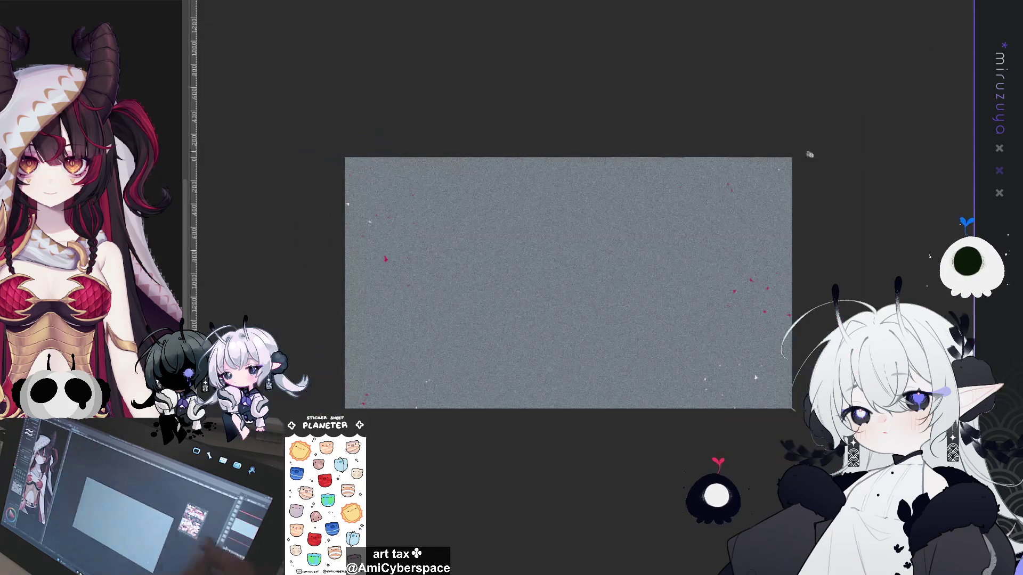
key("ctrl+t")
left_click_drag(524, 430, 500, 422)
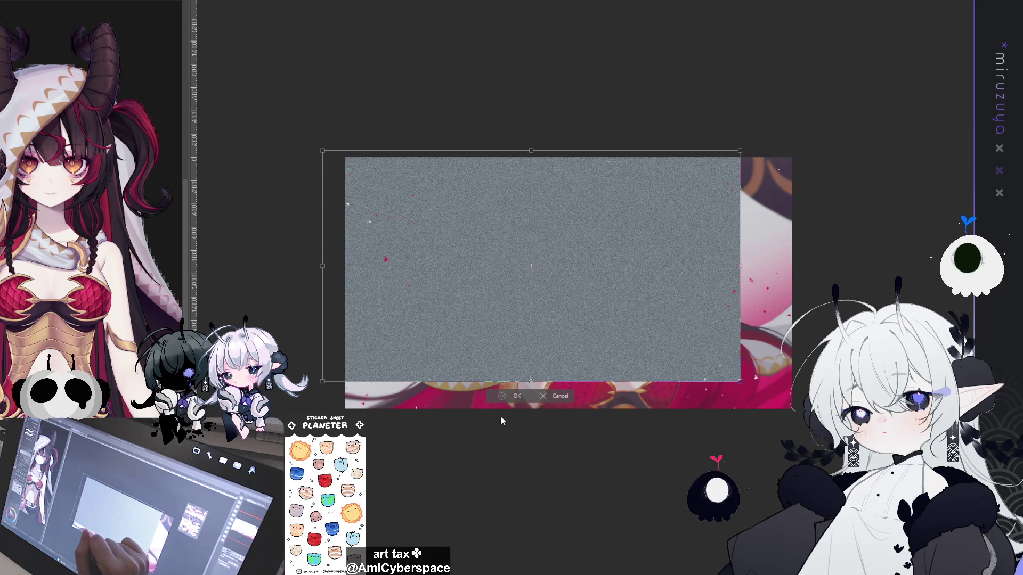
key("Return")
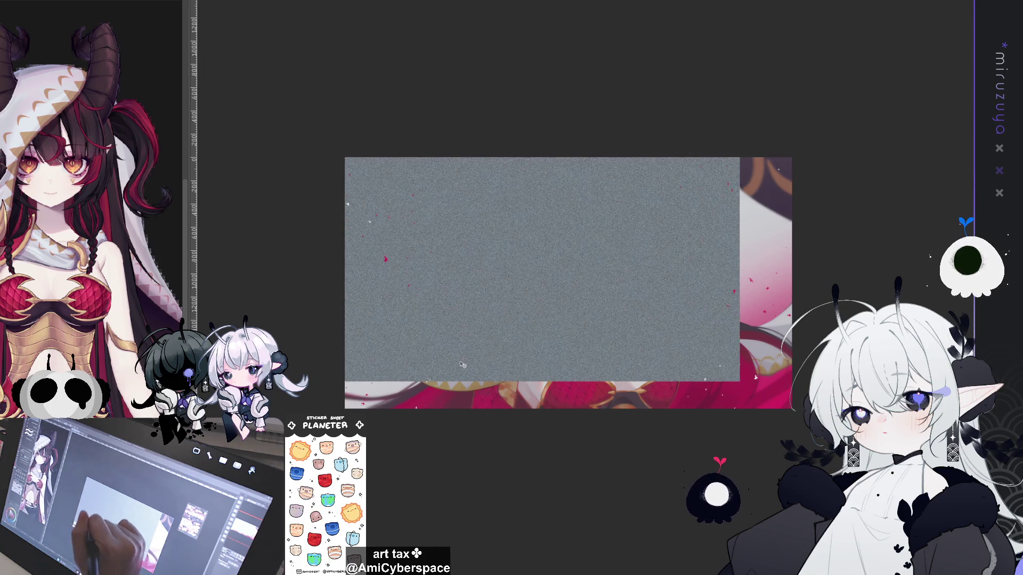
left_click_drag(352, 397, 672, 419)
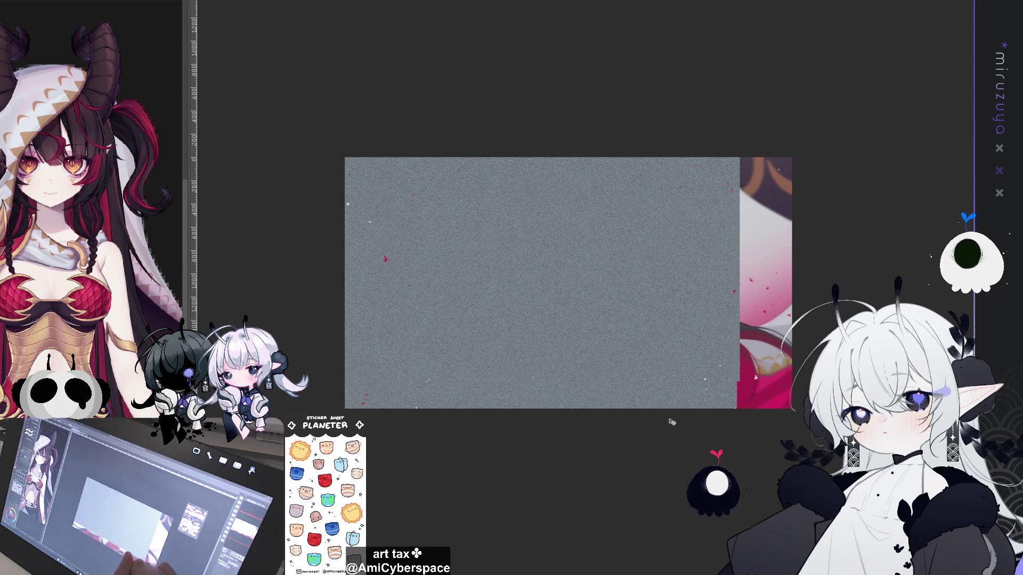
mouse_move(738, 348)
left_mouse_down()
mouse_move(793, 346)
mouse_move(796, 410)
left_mouse_up()
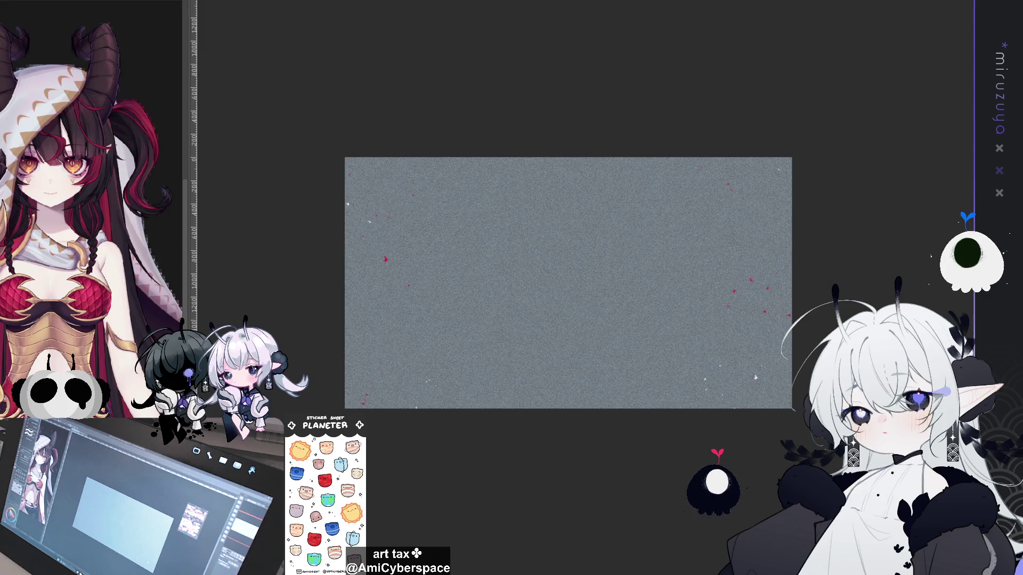
Compare the artwork with and without the grain, then let the illustration show through the noise layer.
key("Delete")
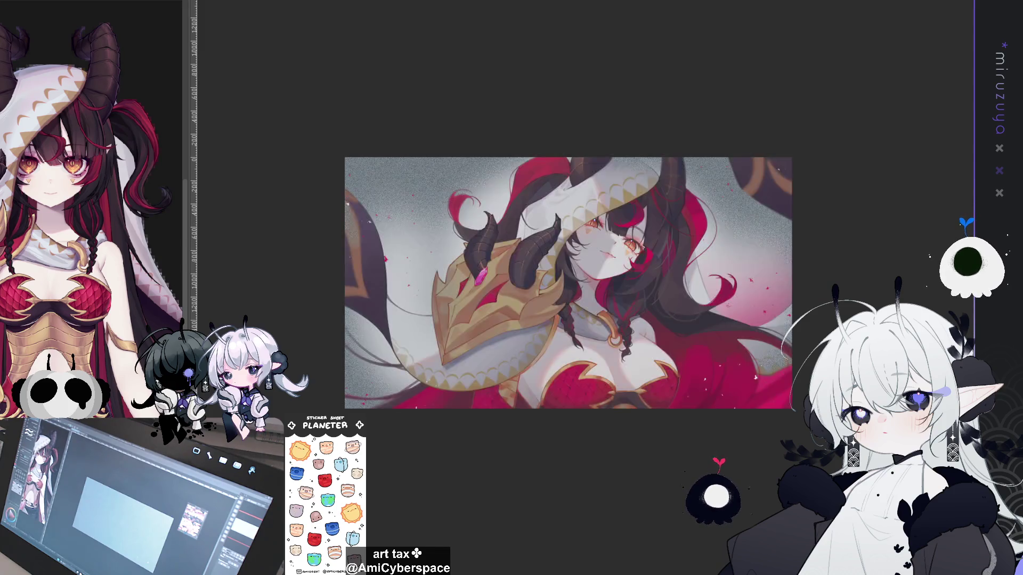
key("ctrl+z")
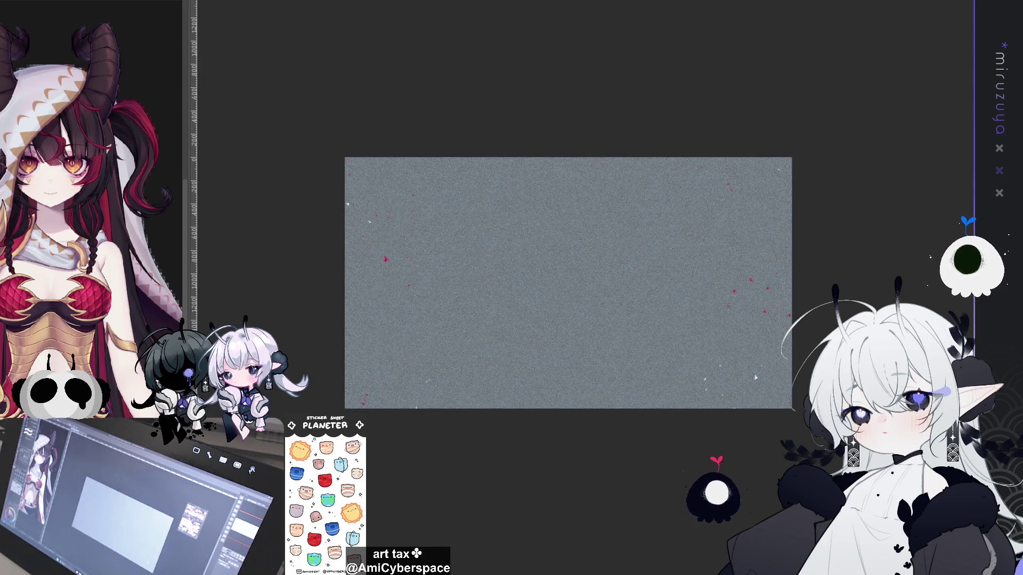
key("Delete")
key("ctrl+plus")
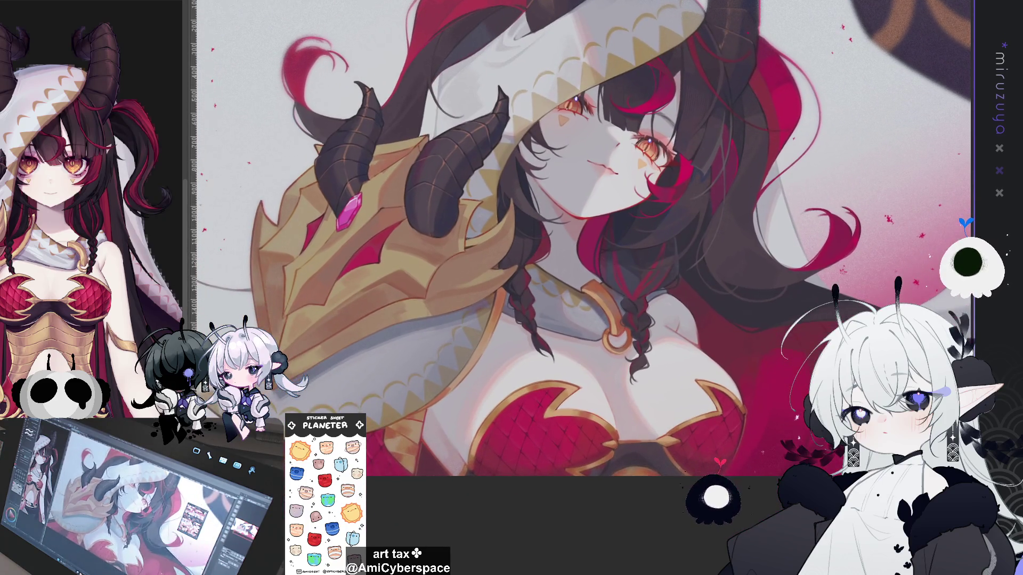
key("ctrl+a")
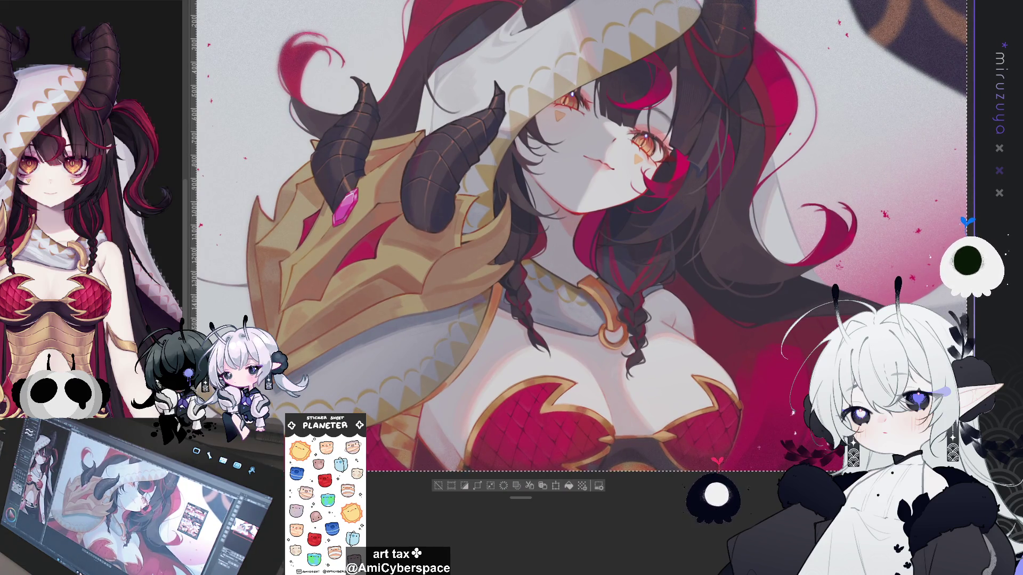
key("ctrl+d")
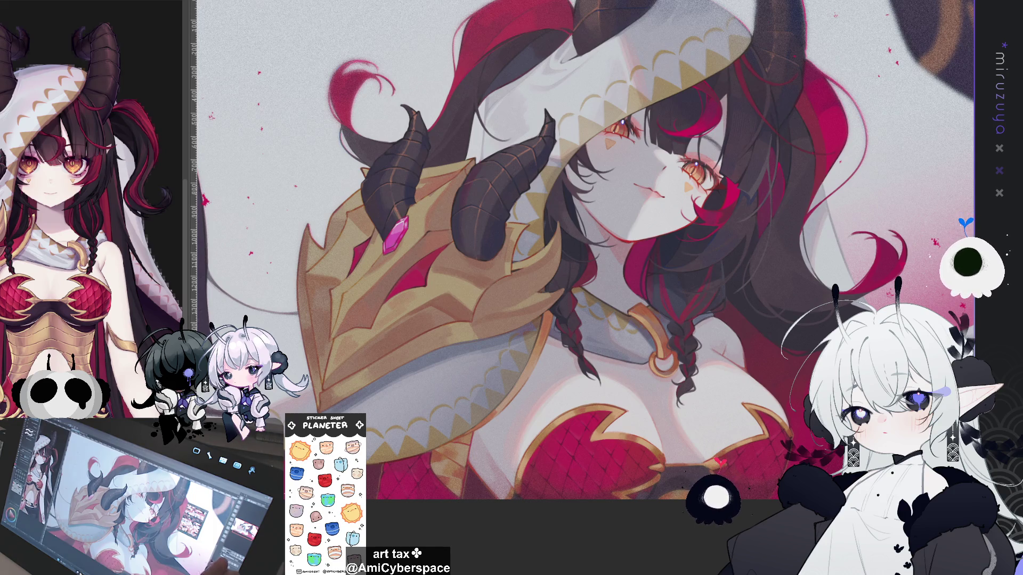
key("ctrl+minus")
key("ctrl+plus")
key("ctrl+plus")
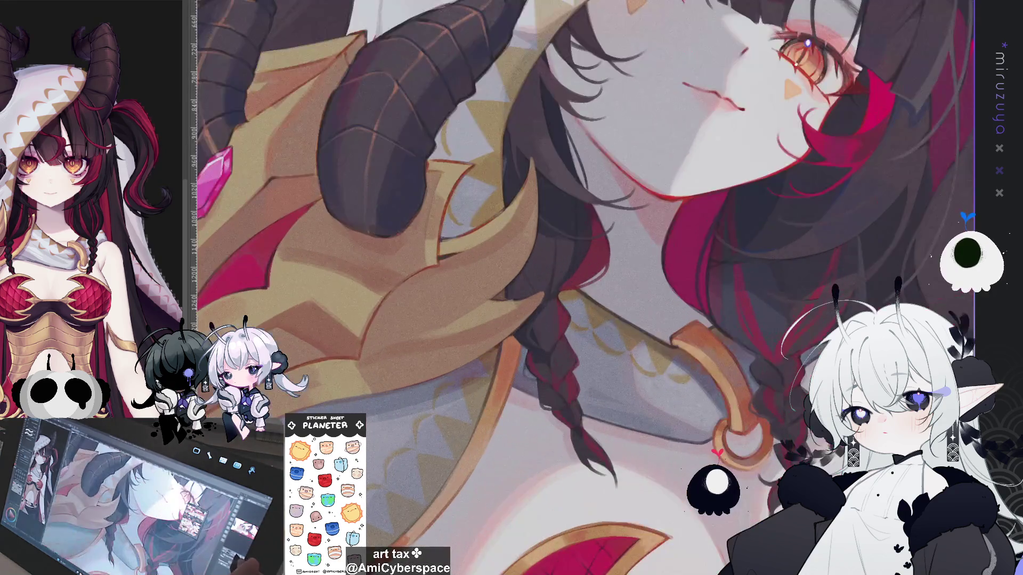
key("ctrl+0")
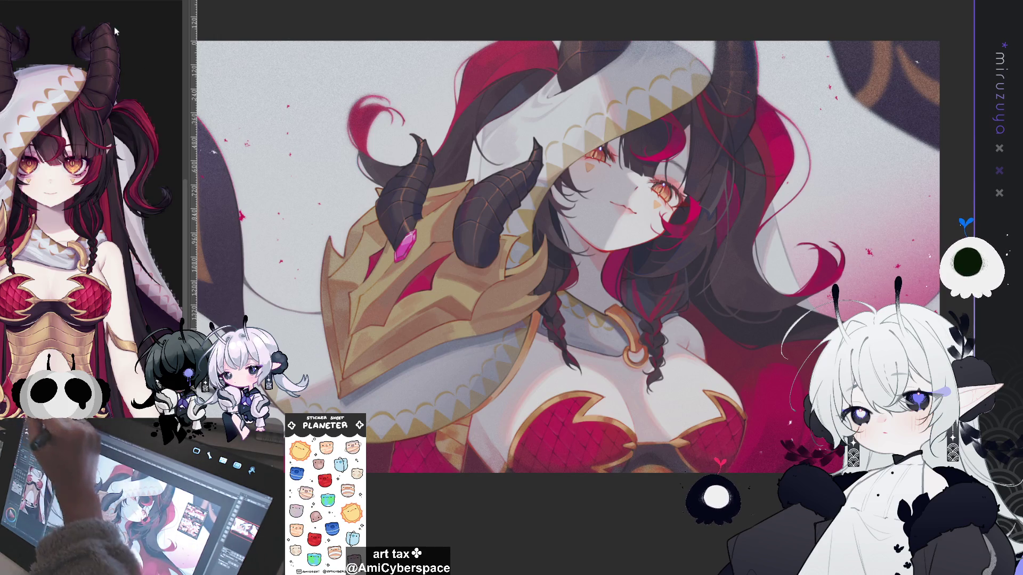
key("ctrl+y")
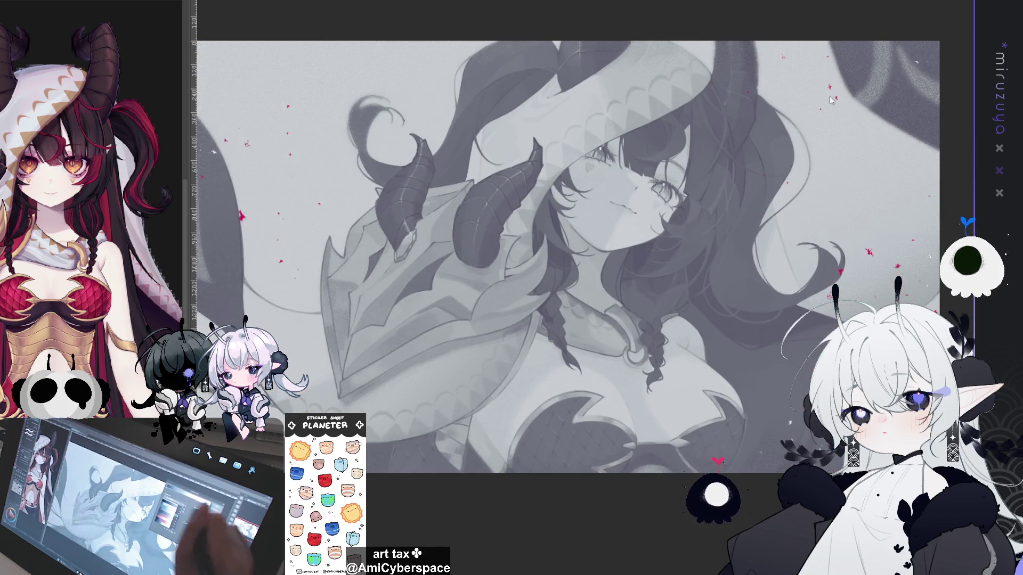
key("ctrl+y")
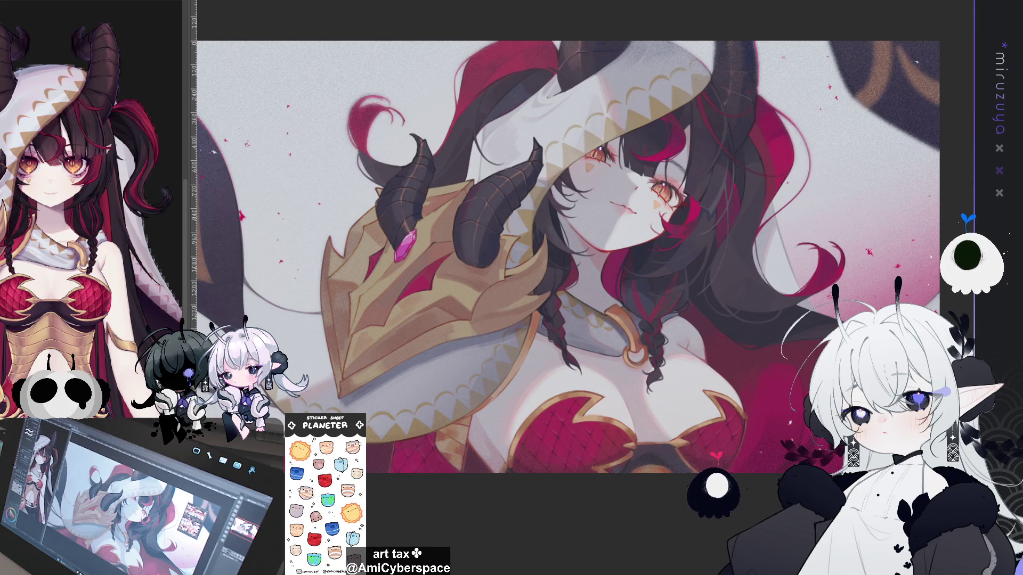
Dab a small white highlight on the girl's lower lip, then view the face and chest.
scroll(613, 202, "up", 10)
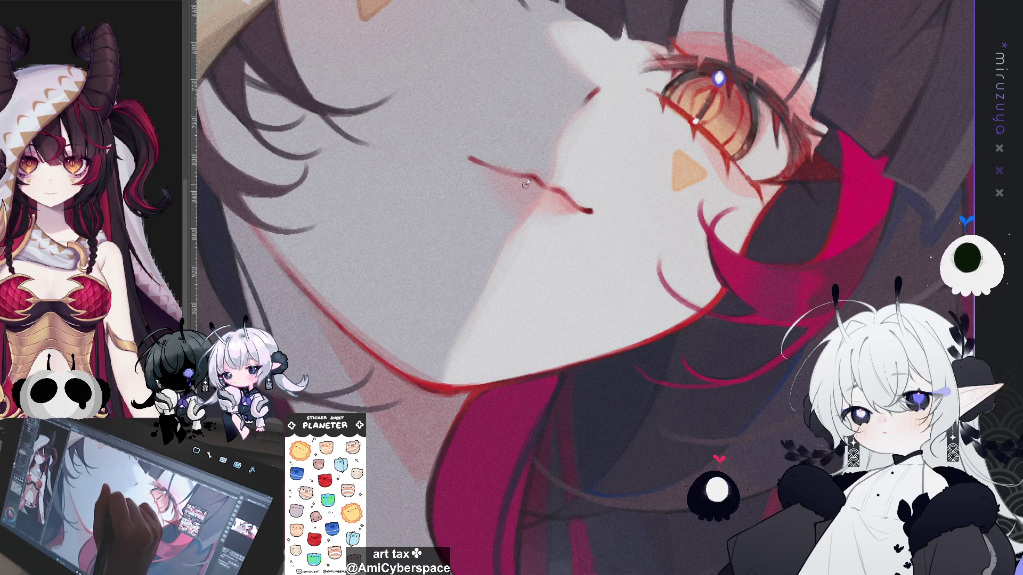
left_click(542, 196)
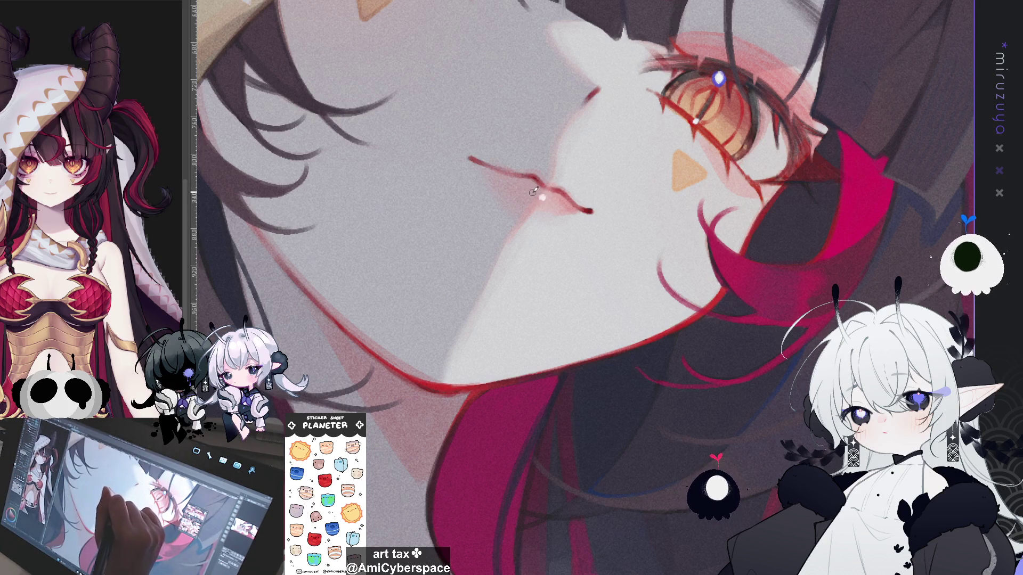
left_click_drag(533, 191, 426, 308)
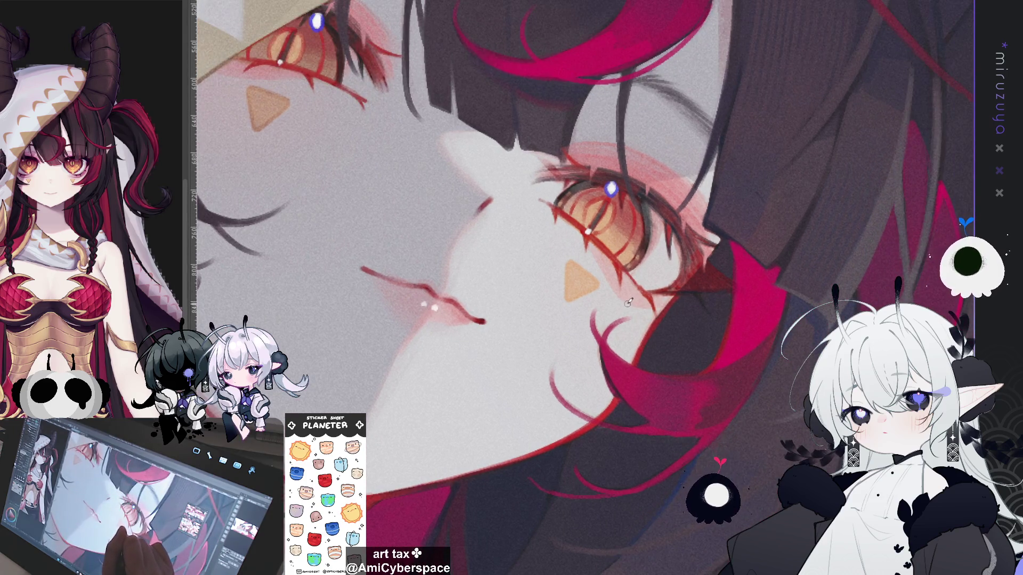
key("ctrl+minus")
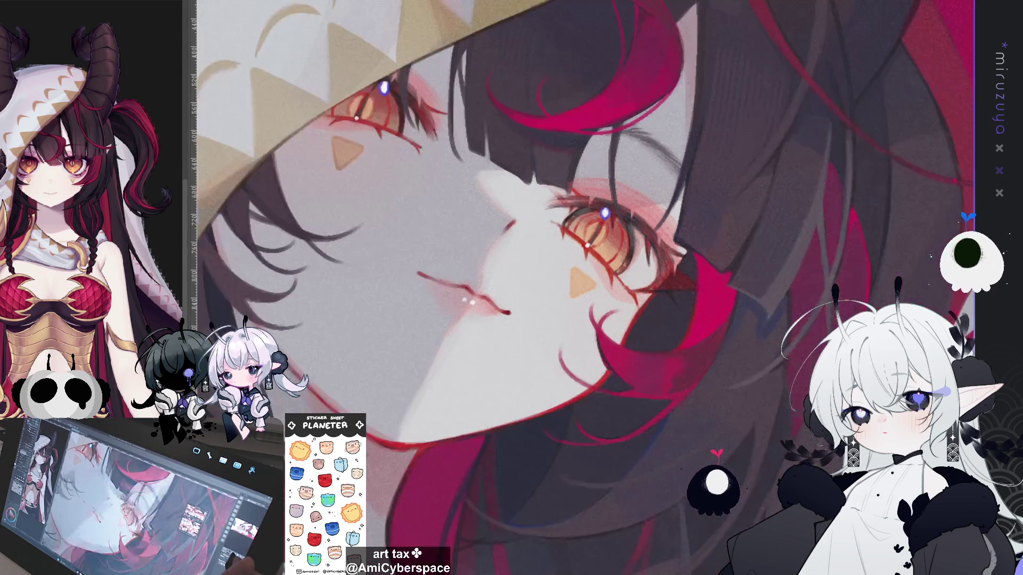
key("ctrl+minus")
mouse_move(696, 495)
left_mouse_down()
mouse_move(579, 305)
mouse_move(589, 340)
left_mouse_up()
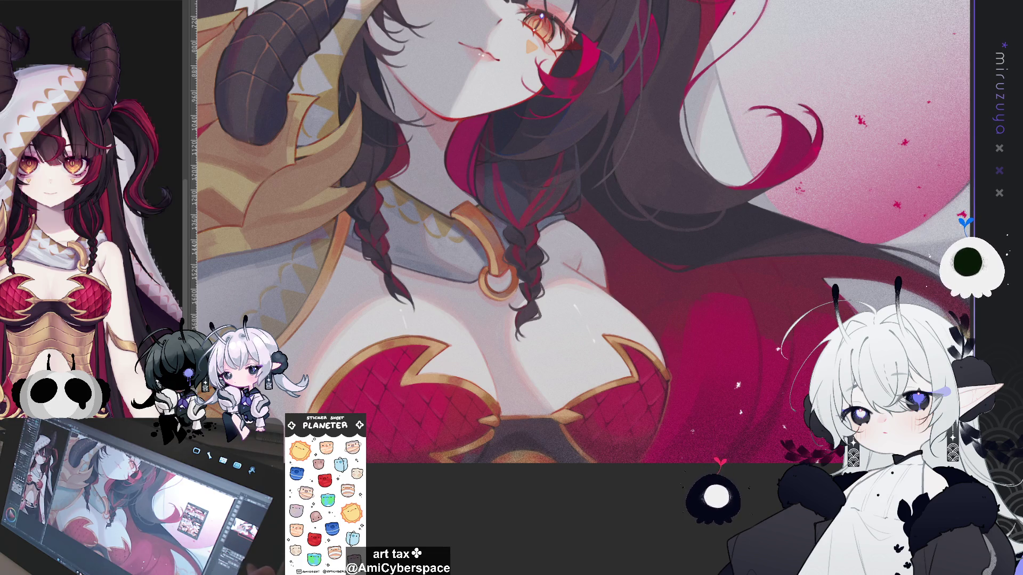
key("ctrl+0")
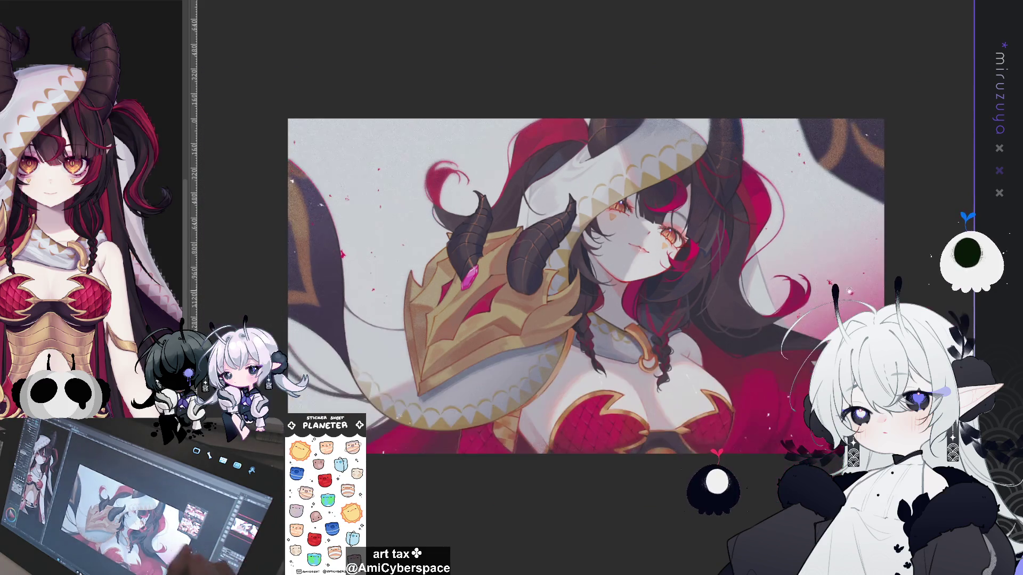
left_click_drag(586, 288, 529, 251)
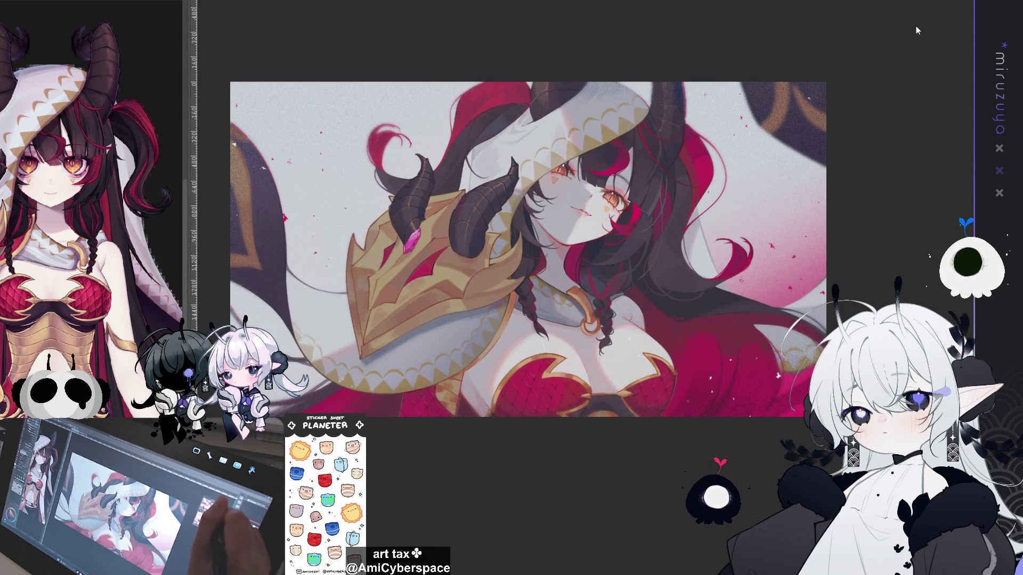